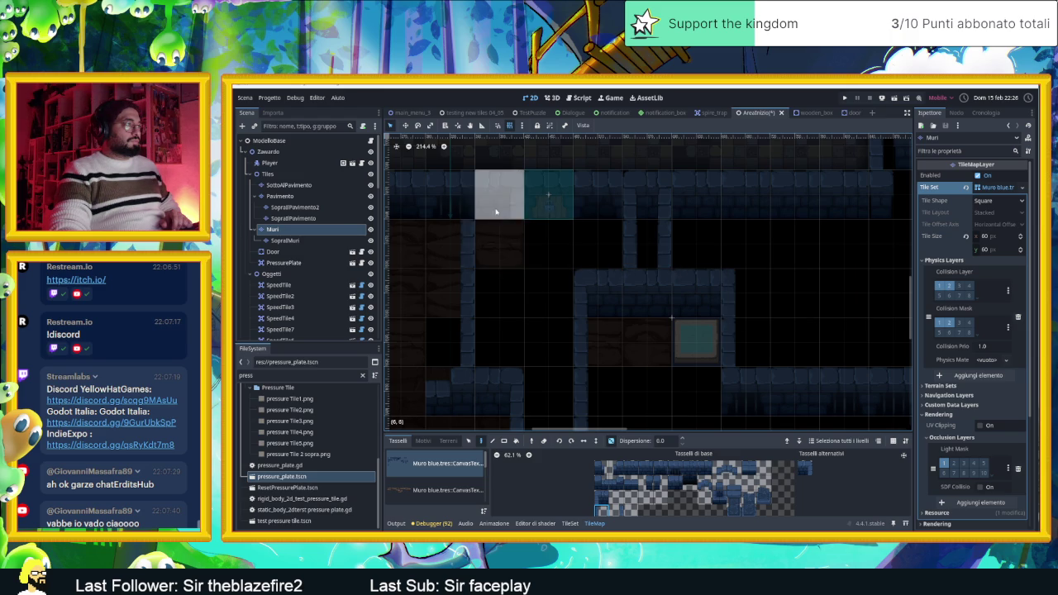
Try alternative wall tiles in the Muri atlas and move to another area of the level.
left_click(641, 469)
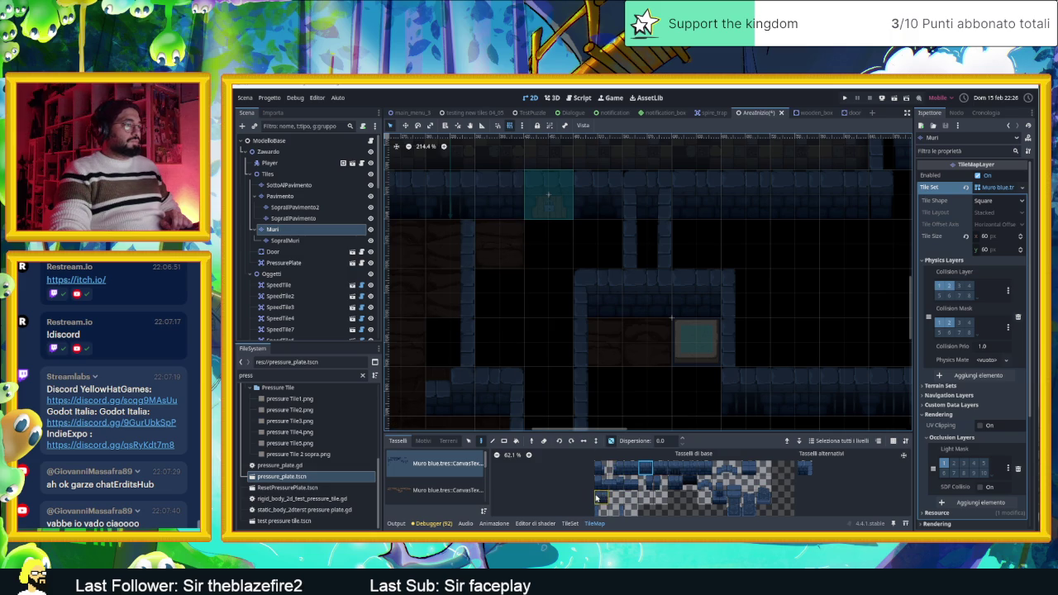
left_click(802, 469)
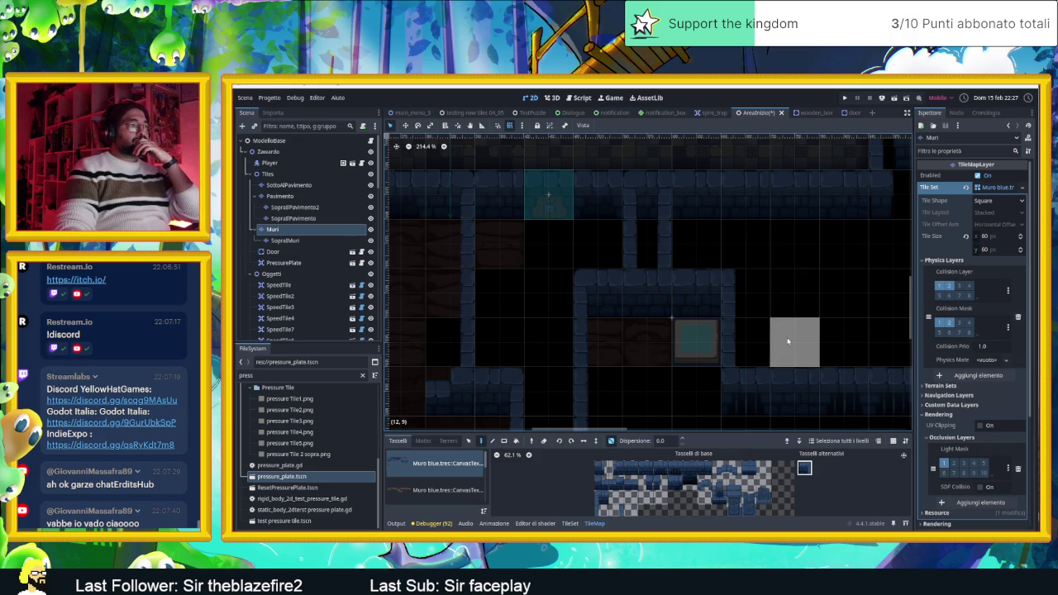
scroll(787, 314, "down", 1)
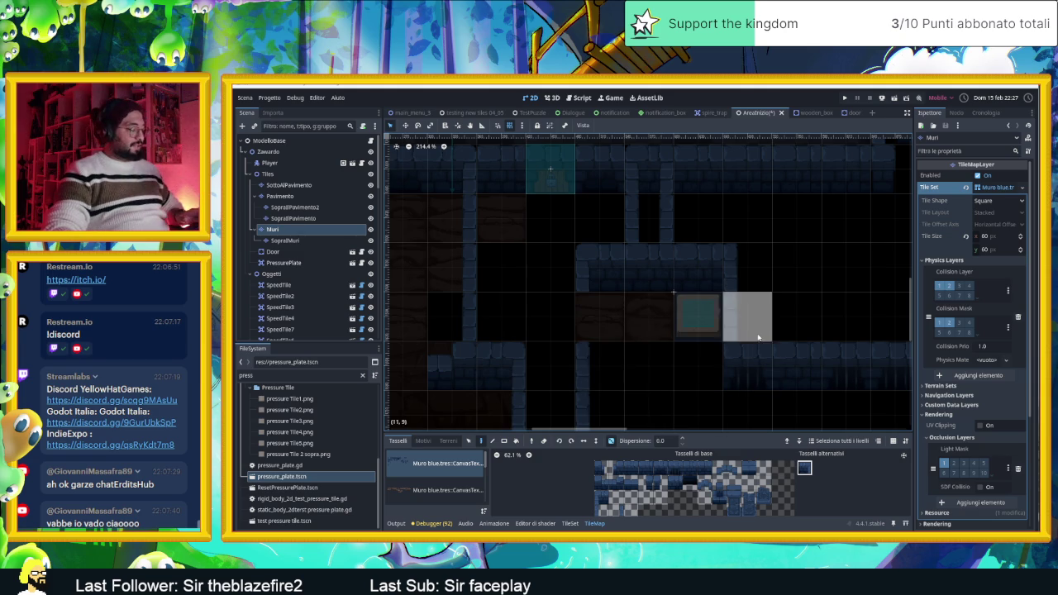
scroll(800, 291, "down", 5)
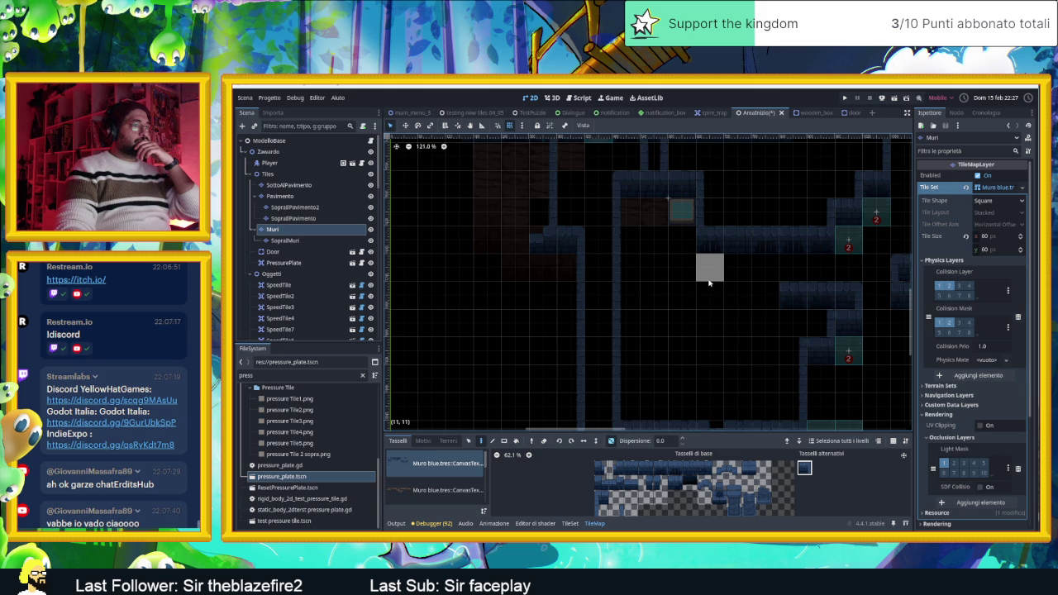
left_click_drag(725, 276, 678, 305)
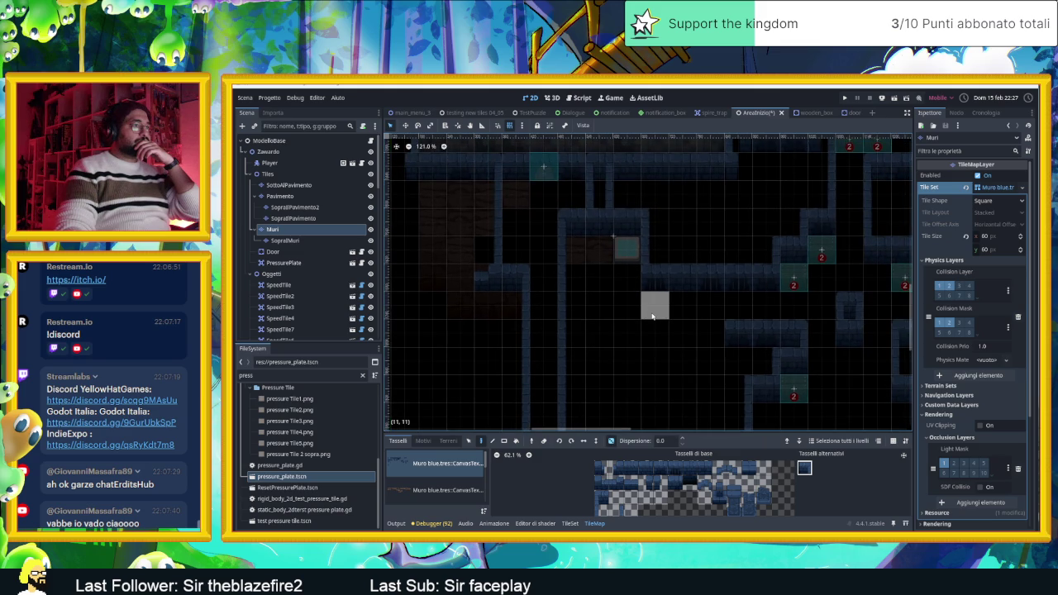
Paint a five-tile strip of wall tiles onto the map, plus one extra tile to its left.
left_click(693, 469)
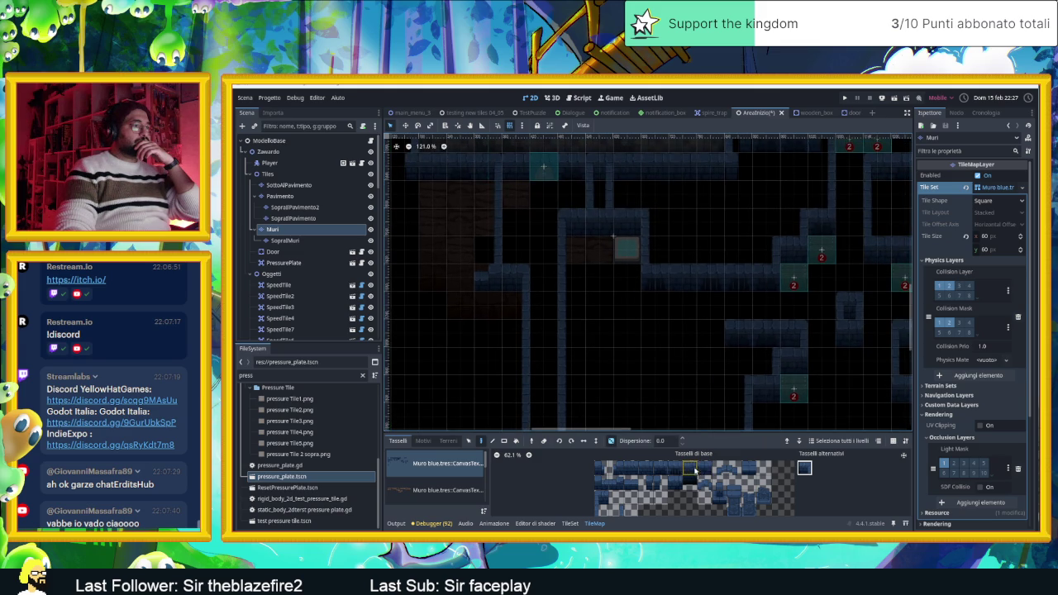
left_click_drag(667, 471, 641, 470)
left_click(691, 340)
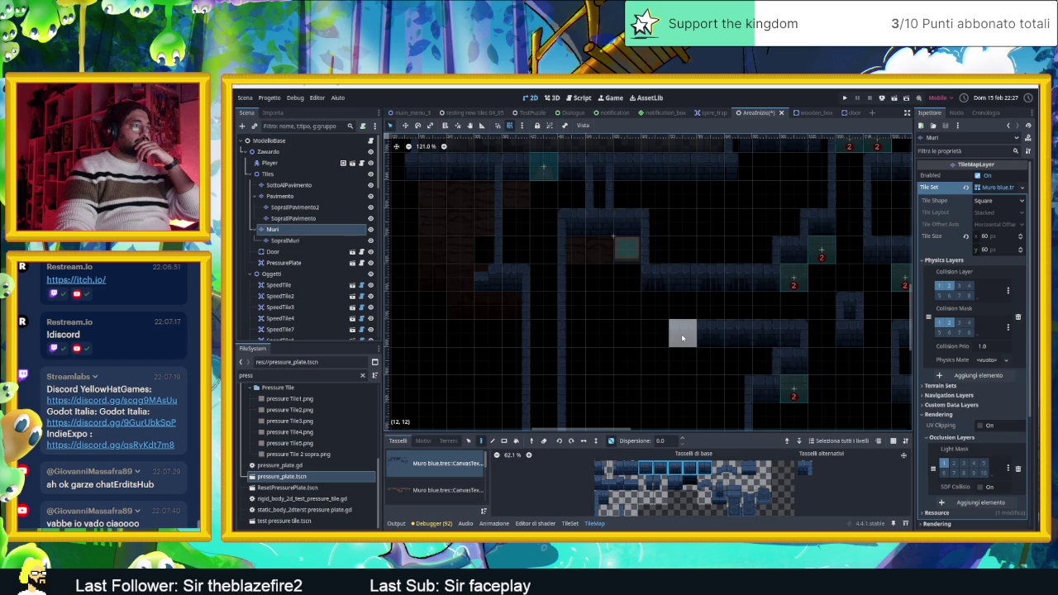
left_click(627, 332)
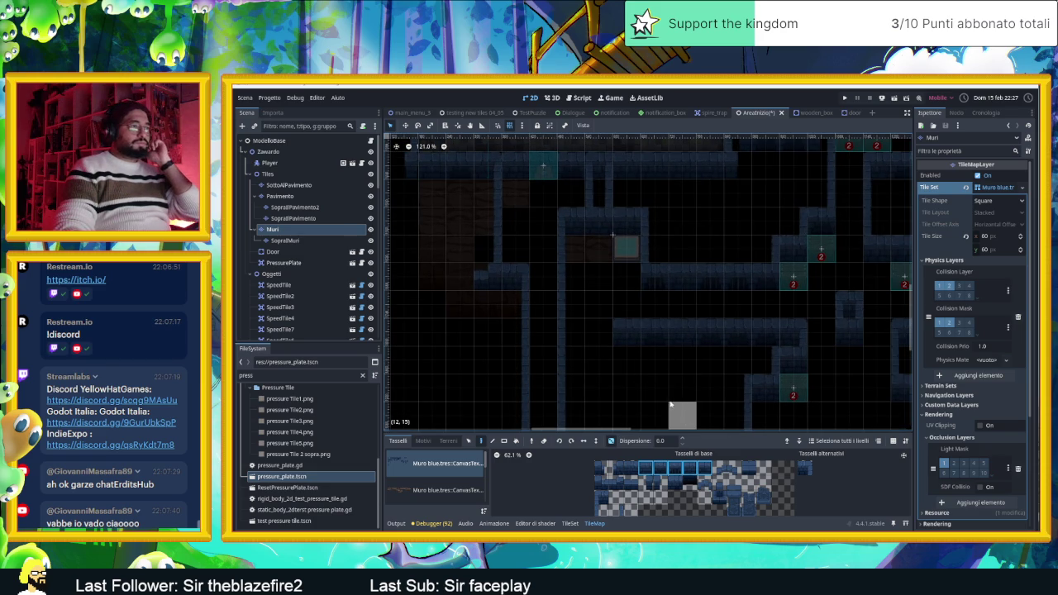
Paint a new horizontal row of wall tiles using the bottom-left wall tile.
scroll(679, 416, "down", 2)
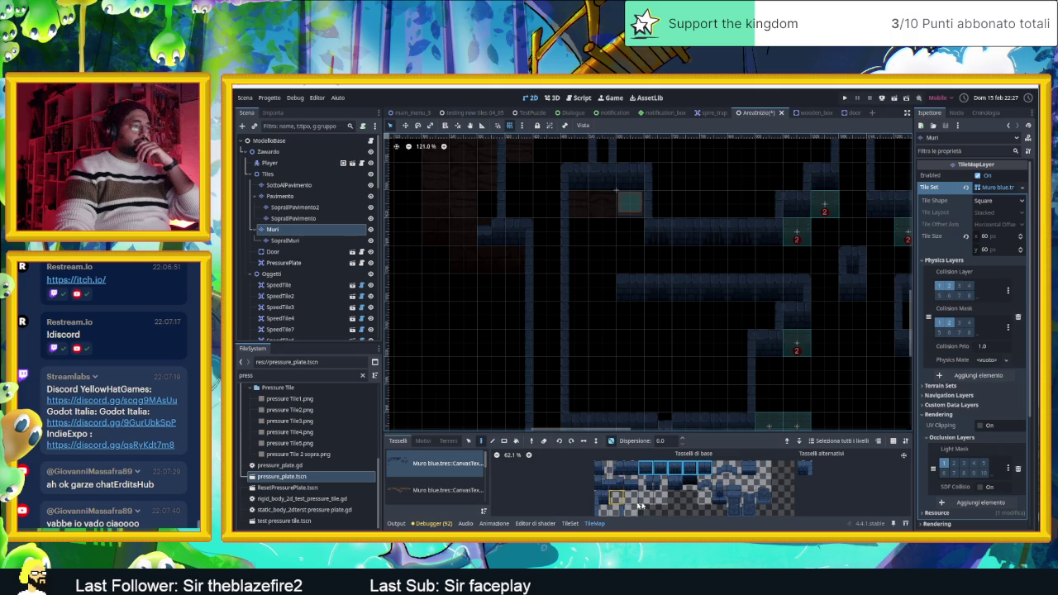
left_click(601, 497)
left_click_drag(630, 314, 744, 314)
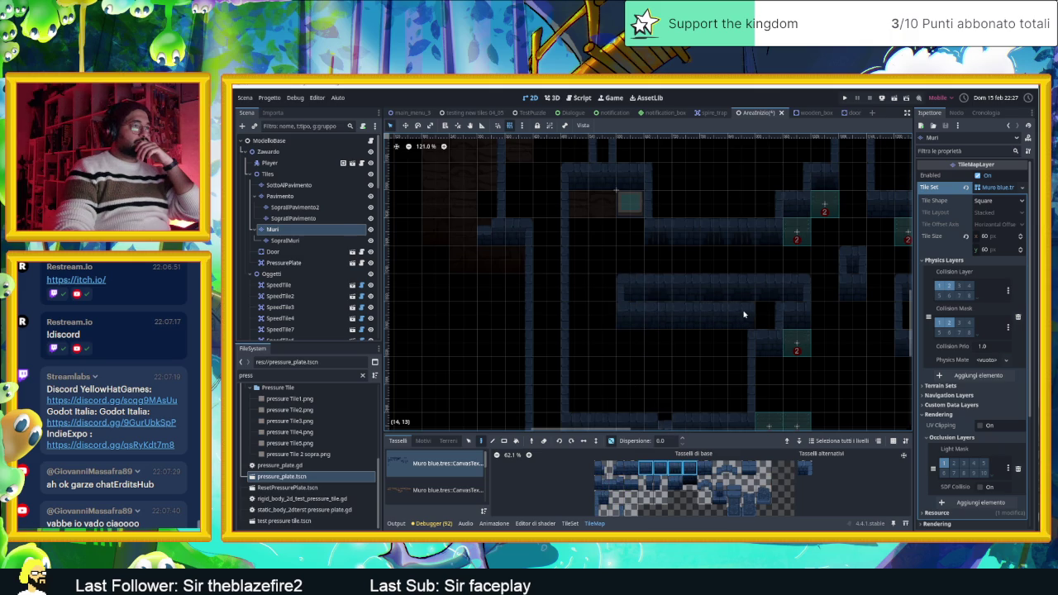
left_click(748, 345, "ctrl")
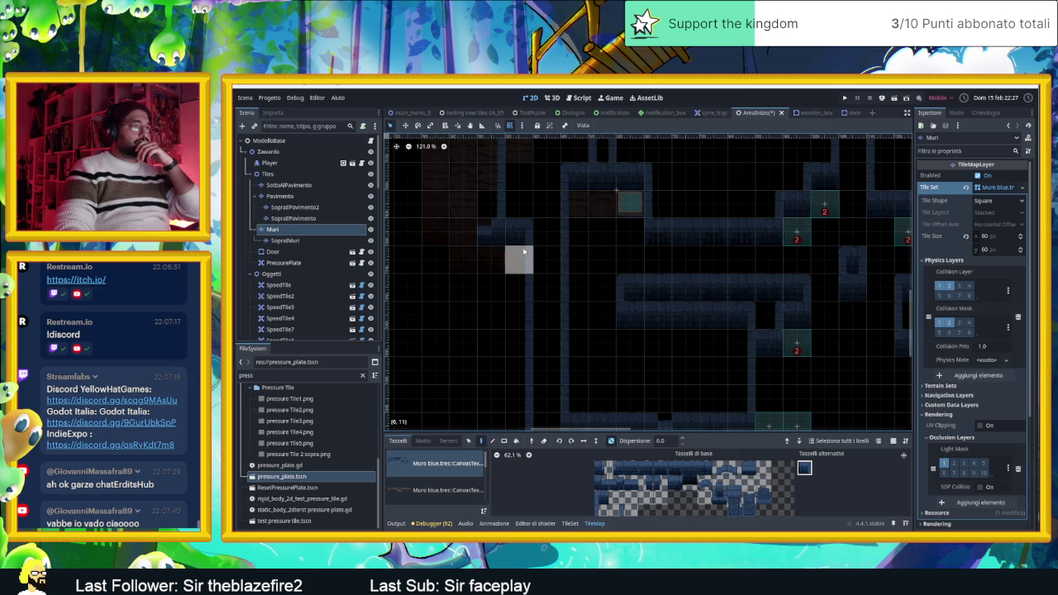
scroll(645, 239, "up", 2)
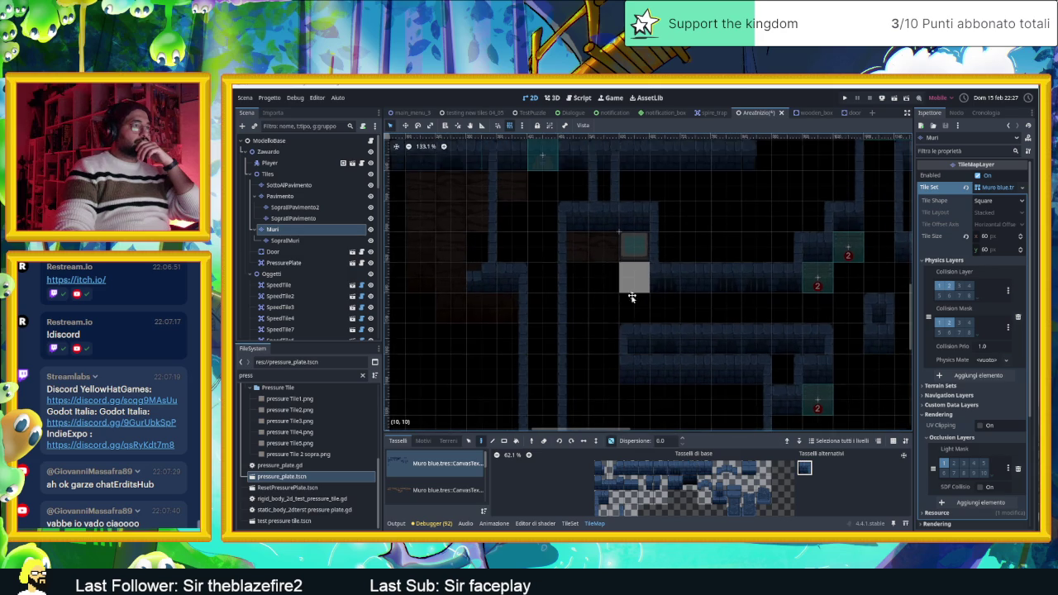
scroll(645, 294, "down", 5)
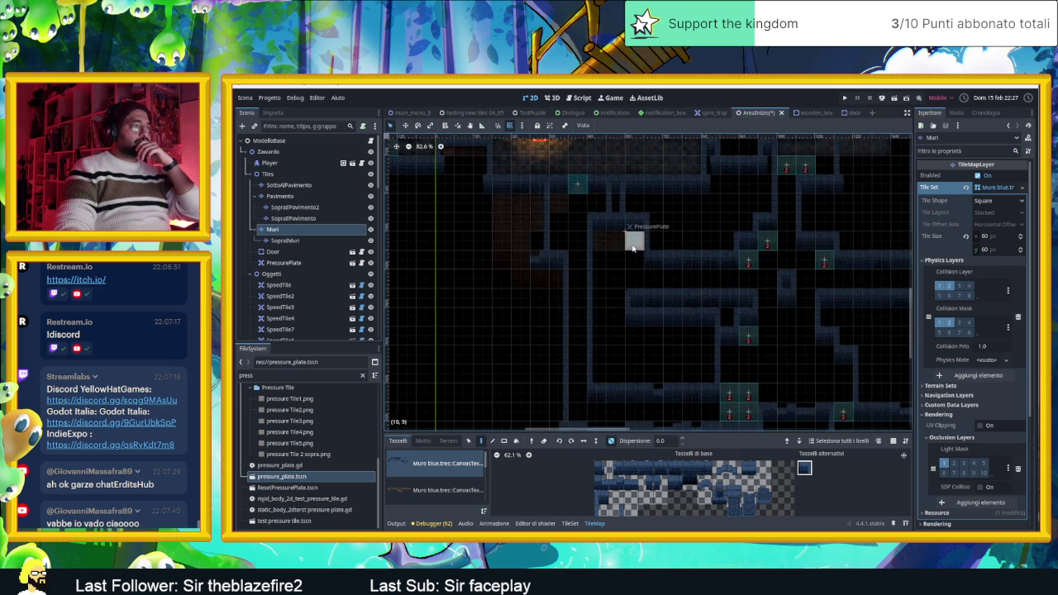
scroll(628, 298, "up", 8)
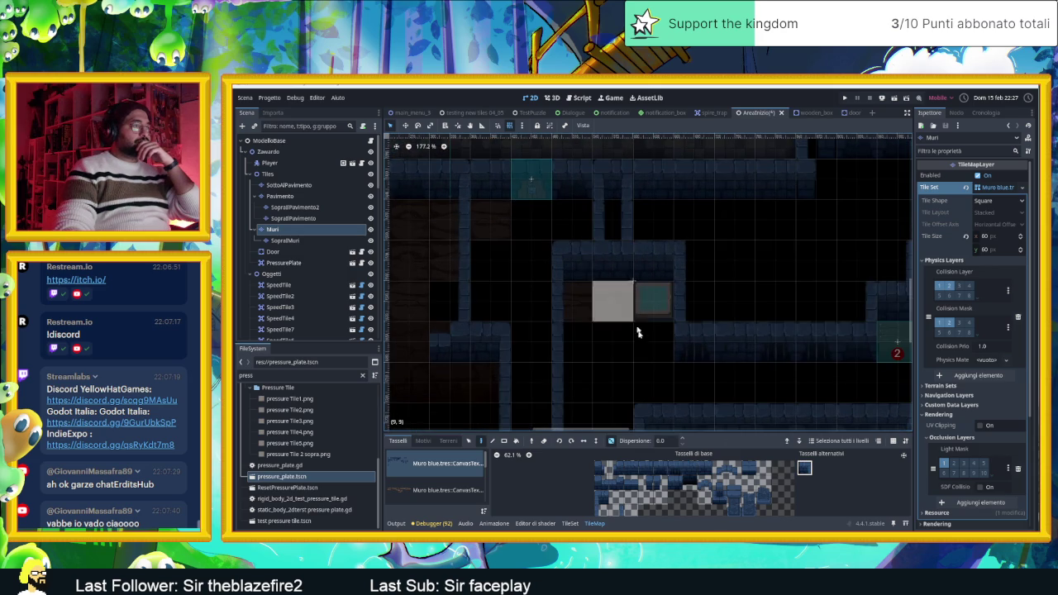
scroll(299, 302, "down", 5)
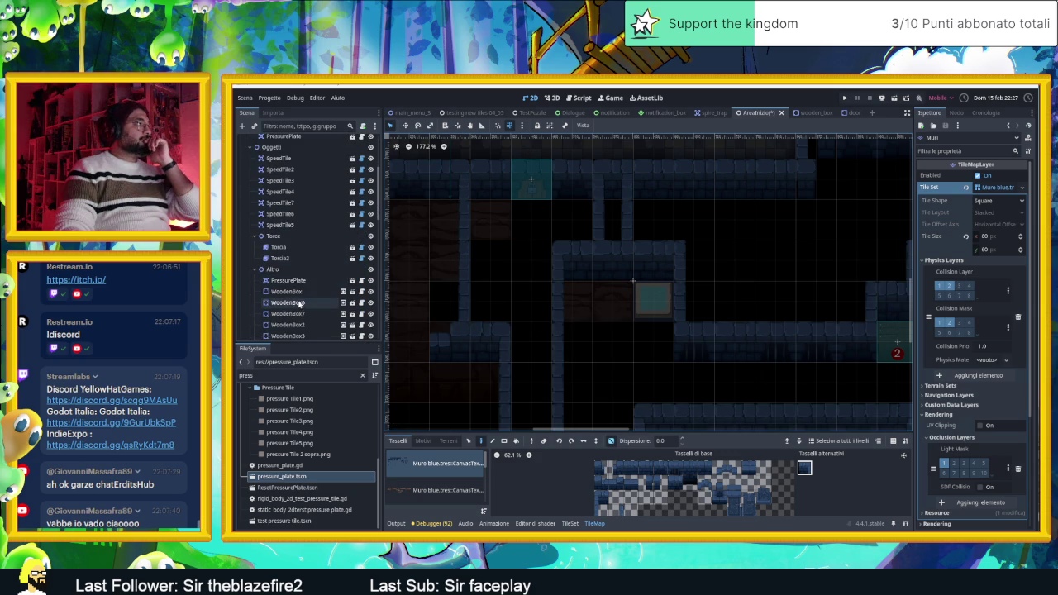
Select the Torcia2 torch and locate it in the level view.
scroll(299, 303, "up", 3)
left_click(279, 232)
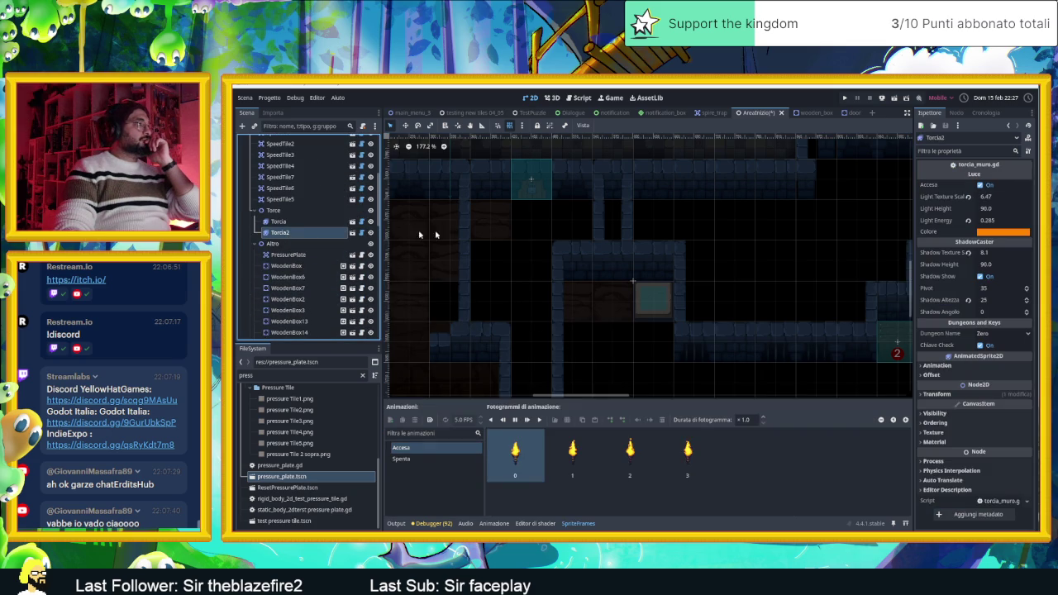
scroll(555, 212, "down", 5)
left_click_drag(555, 212, 571, 291)
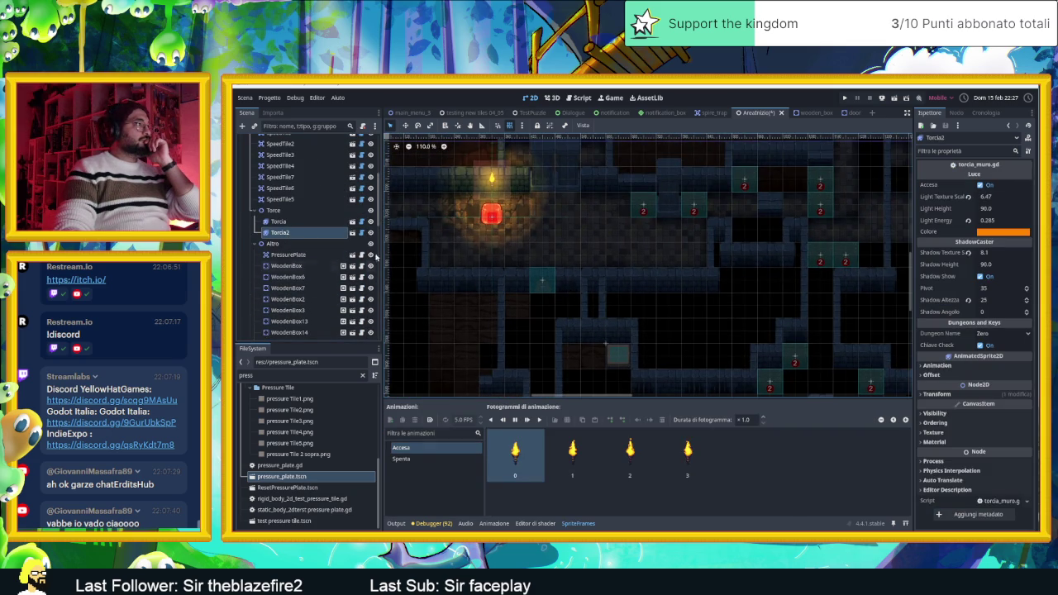
left_click(371, 235)
scroll(585, 314, "down", 4)
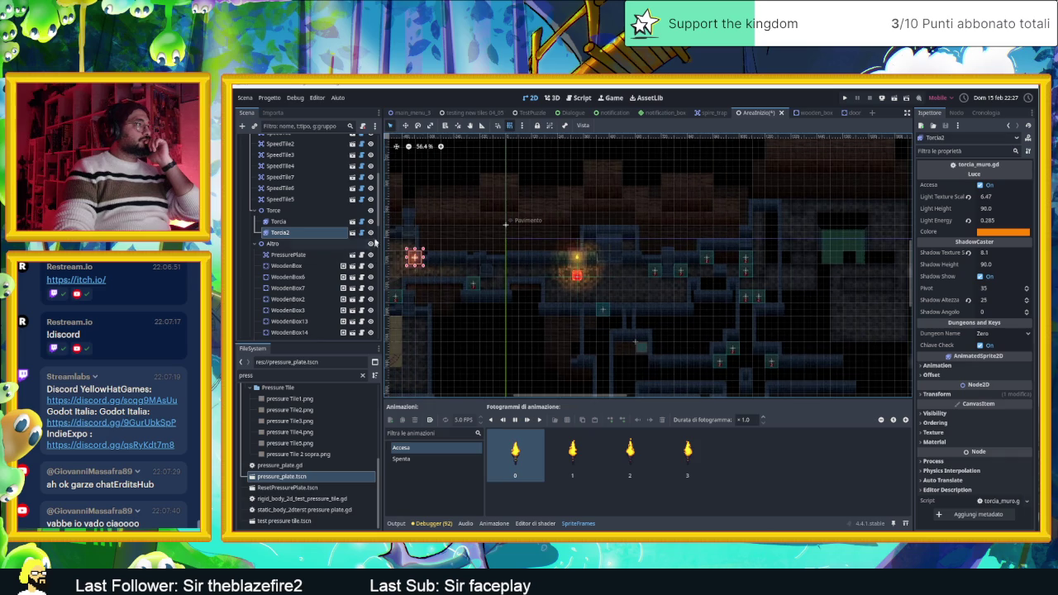
Duplicate the Torcia torch with Ctrl+D and drag Torcia3 toward the pressure-plate room.
left_click(321, 223)
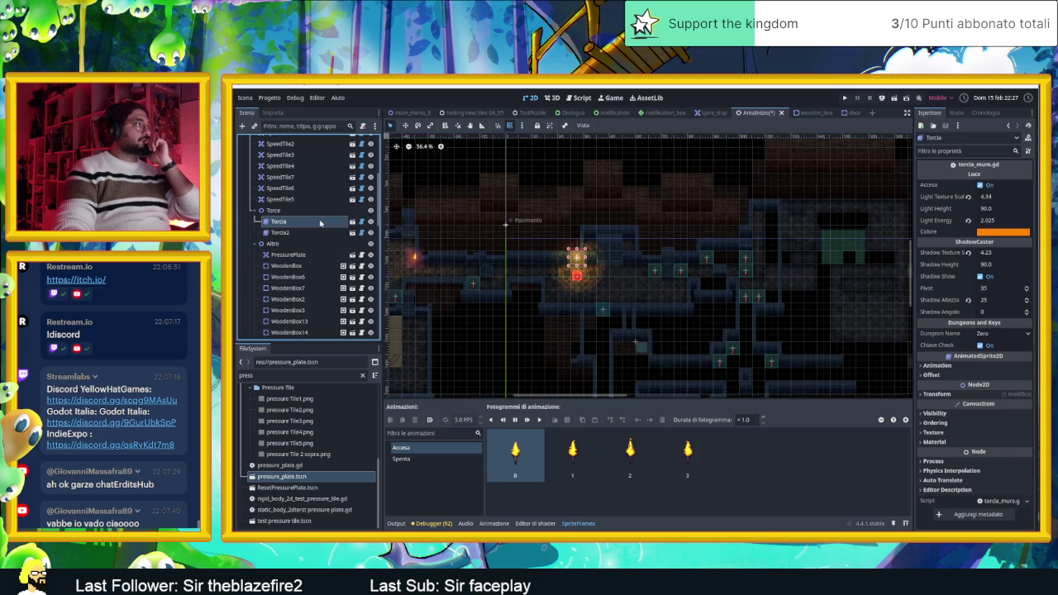
key("ctrl+d")
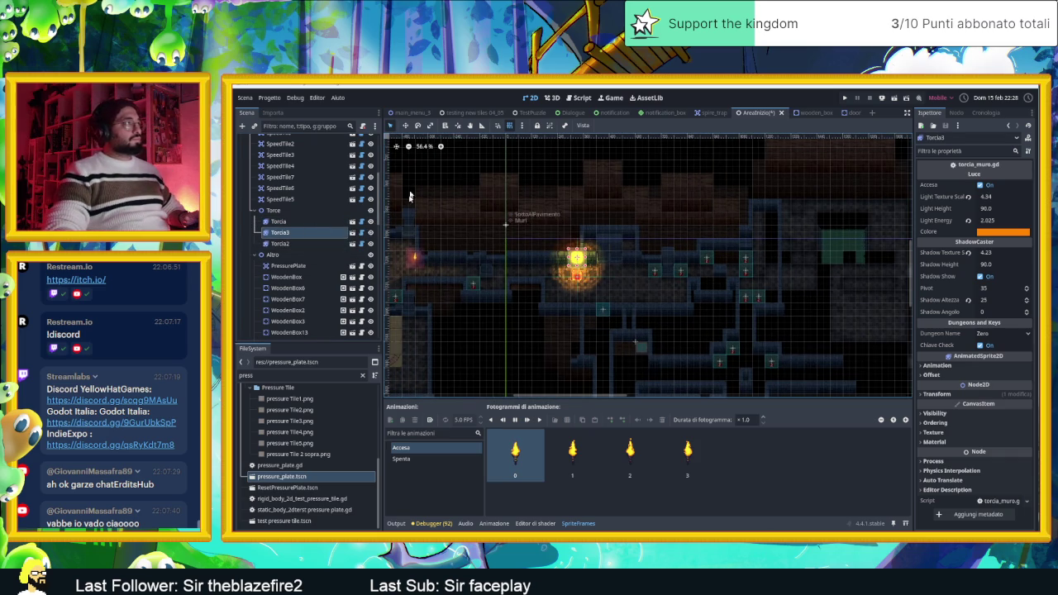
left_click(405, 127)
mouse_move(587, 283)
left_mouse_down()
mouse_move(728, 363)
mouse_move(615, 340)
left_mouse_up()
Shift Torcia3 one tile up and right, then save and run the scene.
scroll(632, 342, "up", 15)
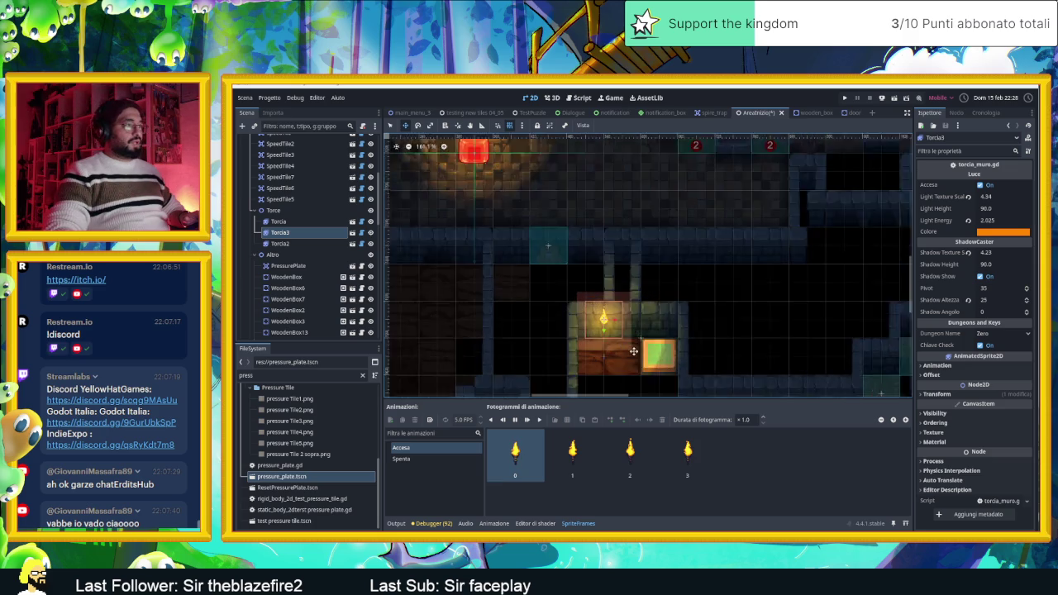
left_click_drag(598, 280, 601, 291)
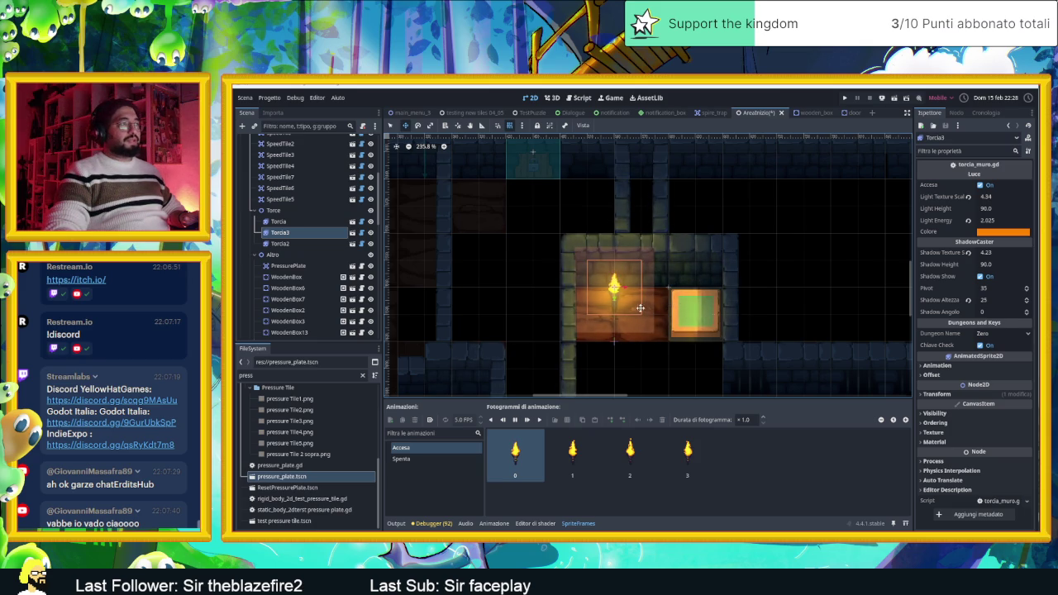
left_click_drag(615, 299, 641, 281)
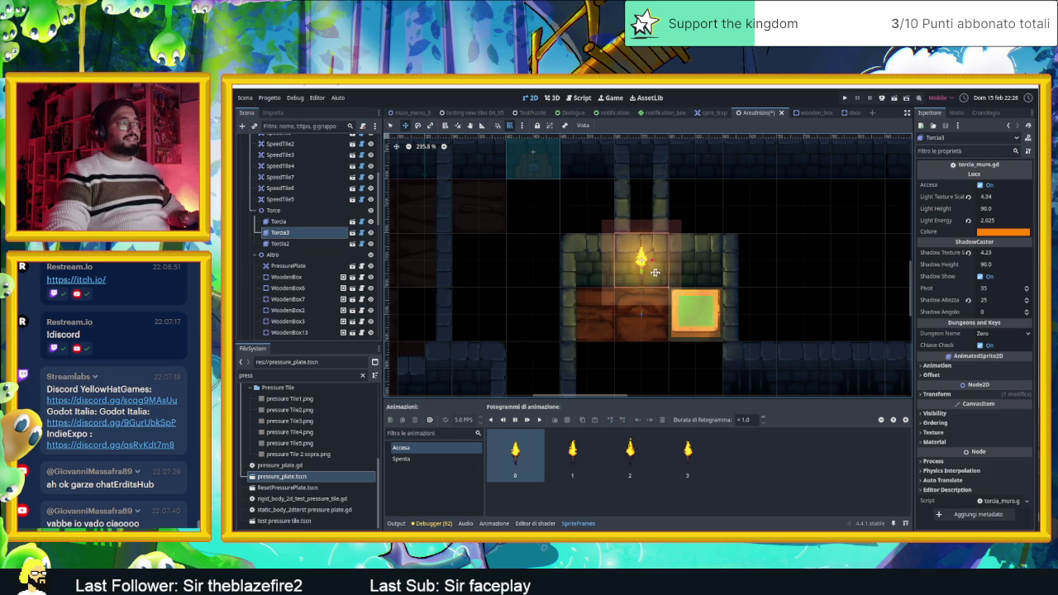
left_click(884, 98)
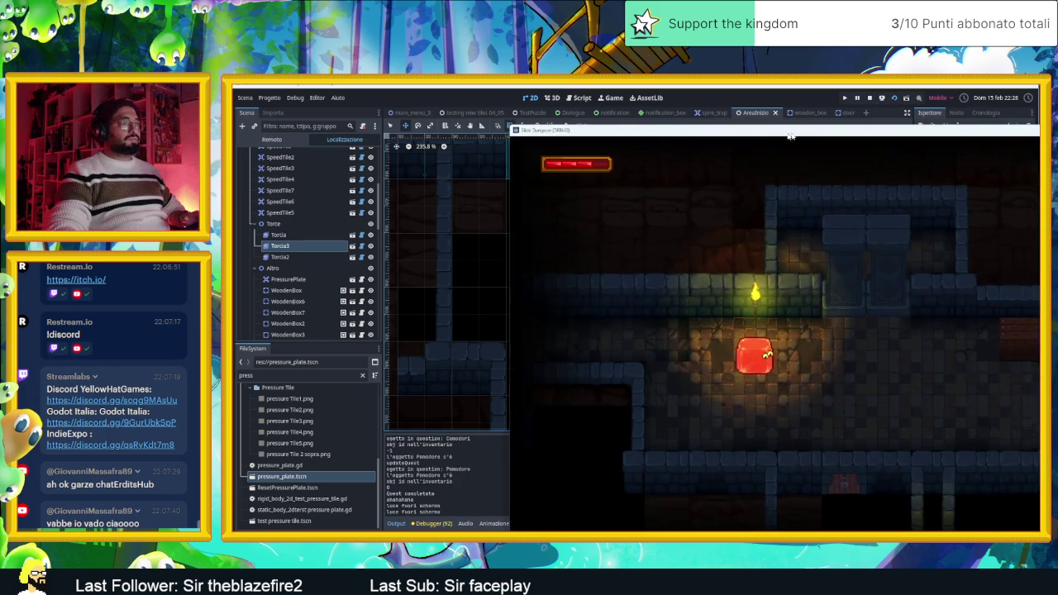
Move the game window aside and slide the slime through the first rooms, breaking the 2 and 1 blocks.
left_click_drag(802, 137, 570, 130)
key("Up")
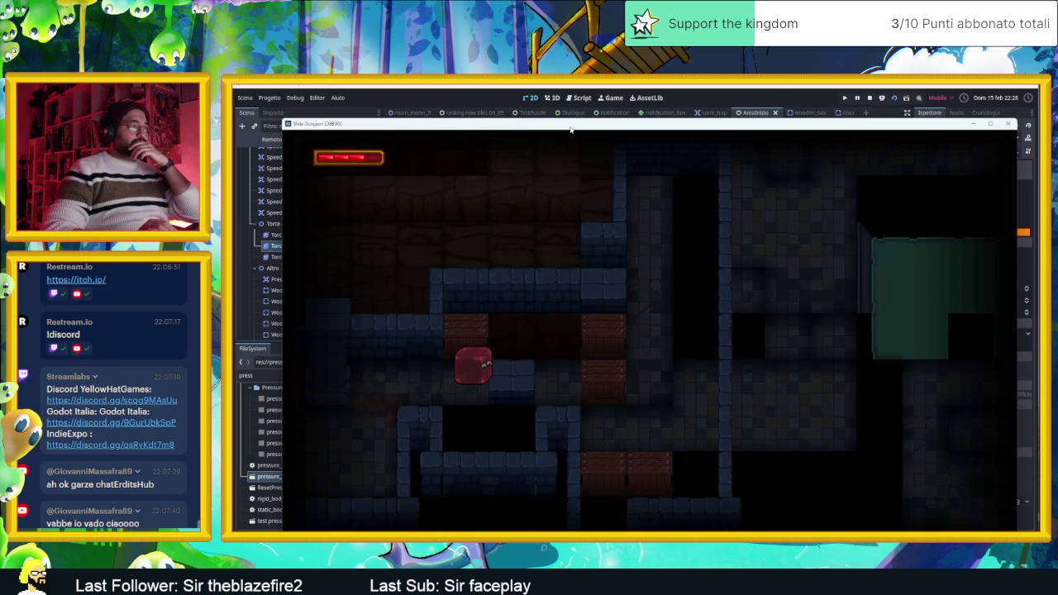
key("Up")
key("Left")
key("Right")
key("Left")
key("Right")
key("Up")
key("Left")
key("Down")
key("Up")
key("Down")
key("Right")
key("Left")
key("Up")
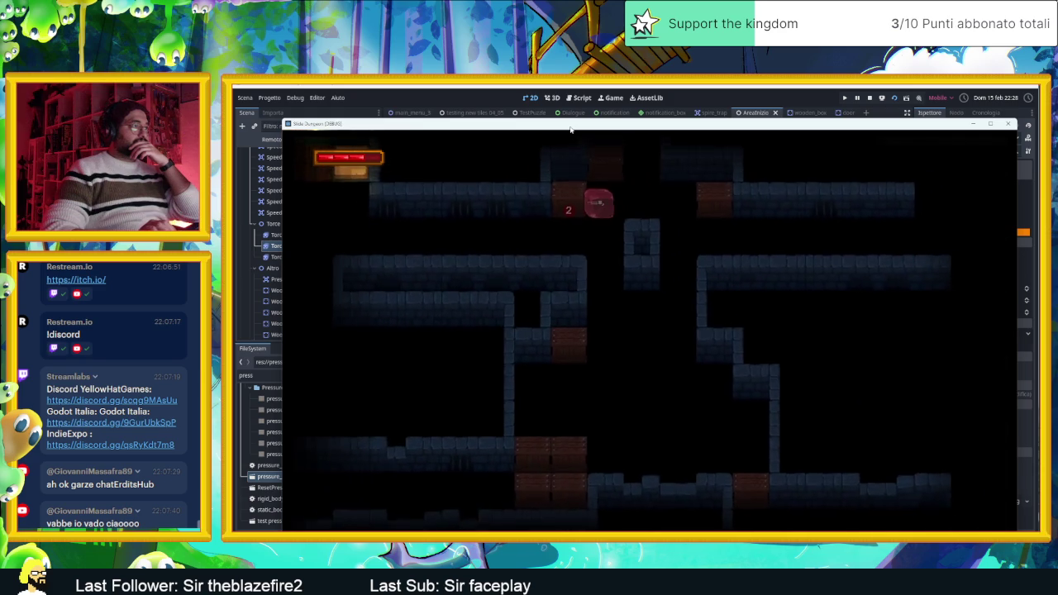
key("Right")
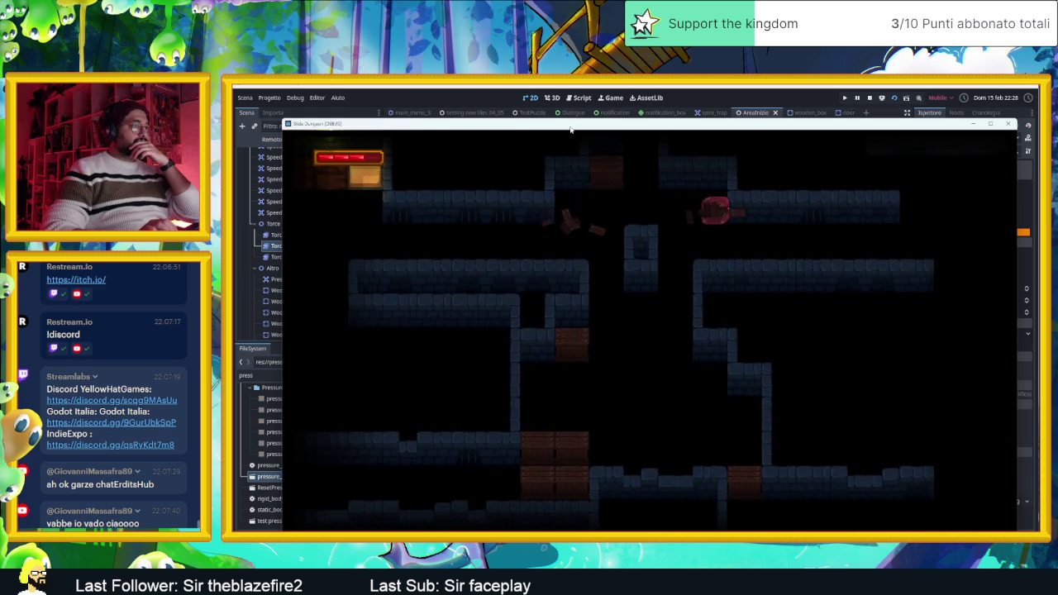
key("Down")
key("Left")
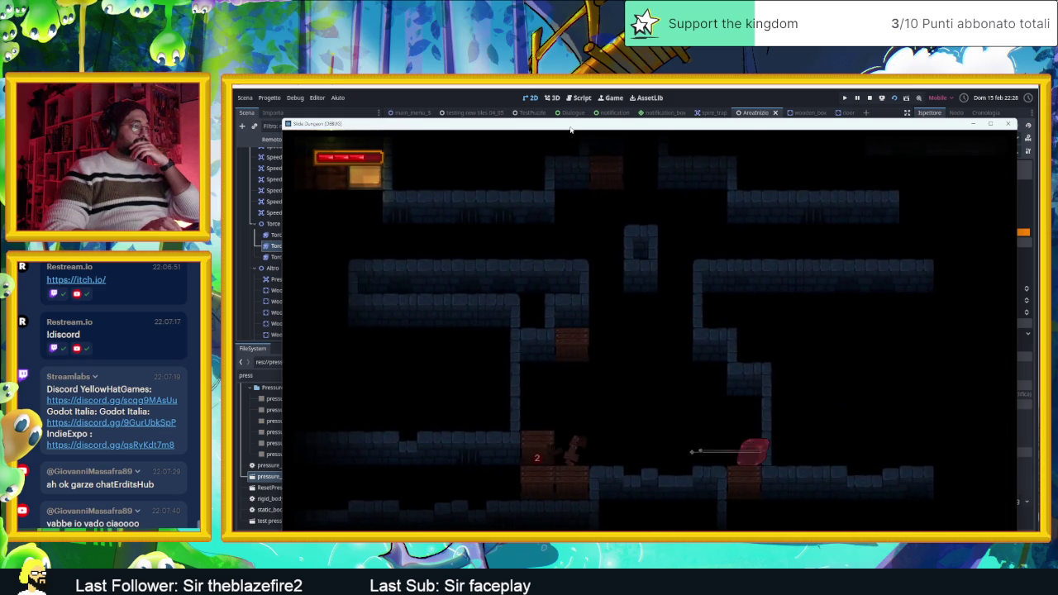
key("Left")
key("Down")
Guide the slime past the torch-lit room, along the corridor and bottom floor, and back up.
key("Up")
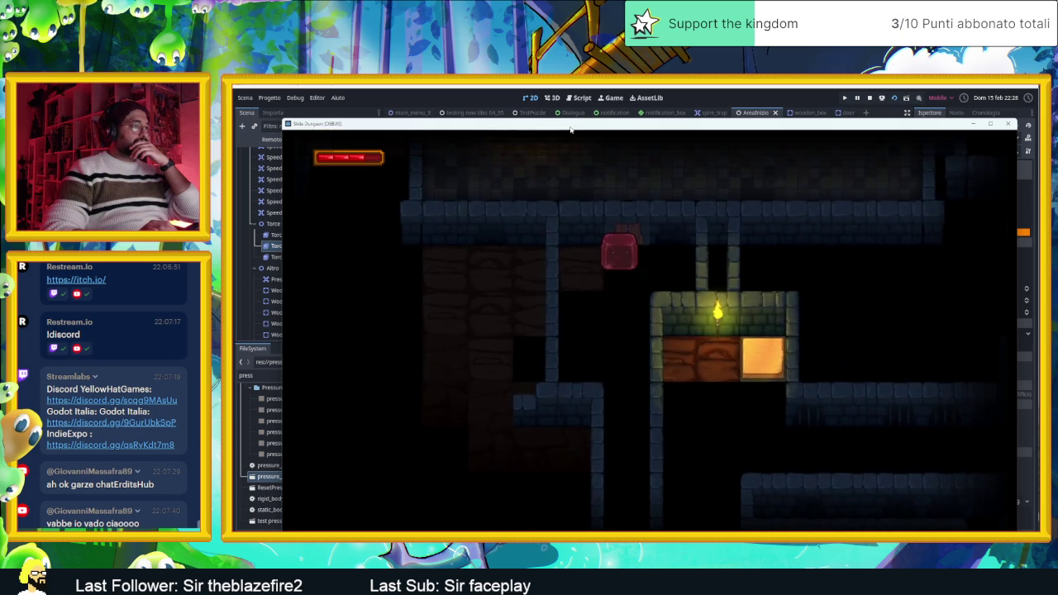
key("Left")
key("Down")
key("Right")
key("Down")
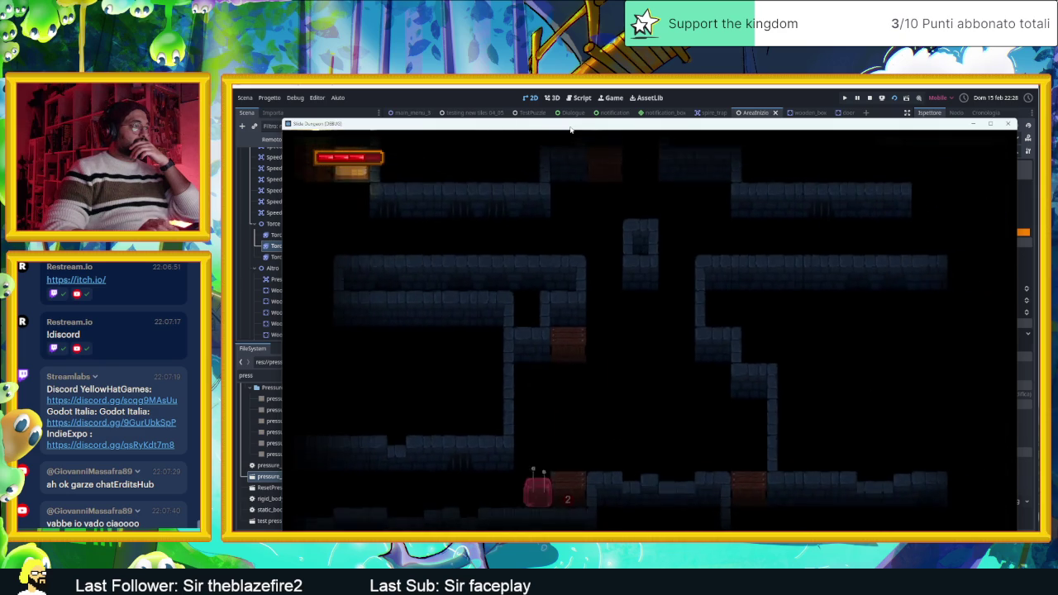
key("Up")
key("Right")
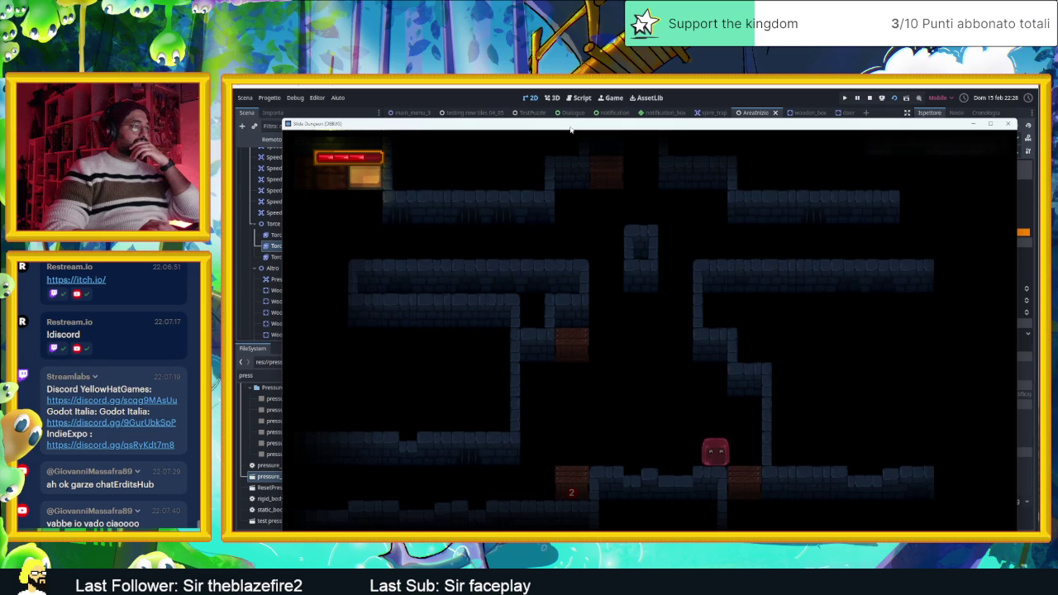
key("Left")
key("Down")
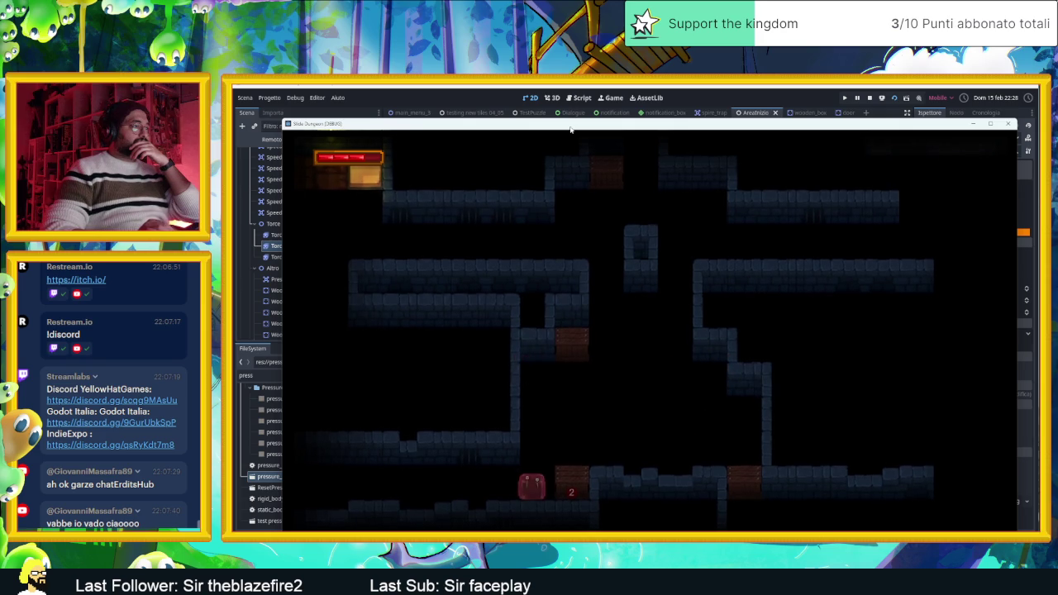
key("Right")
key("Left")
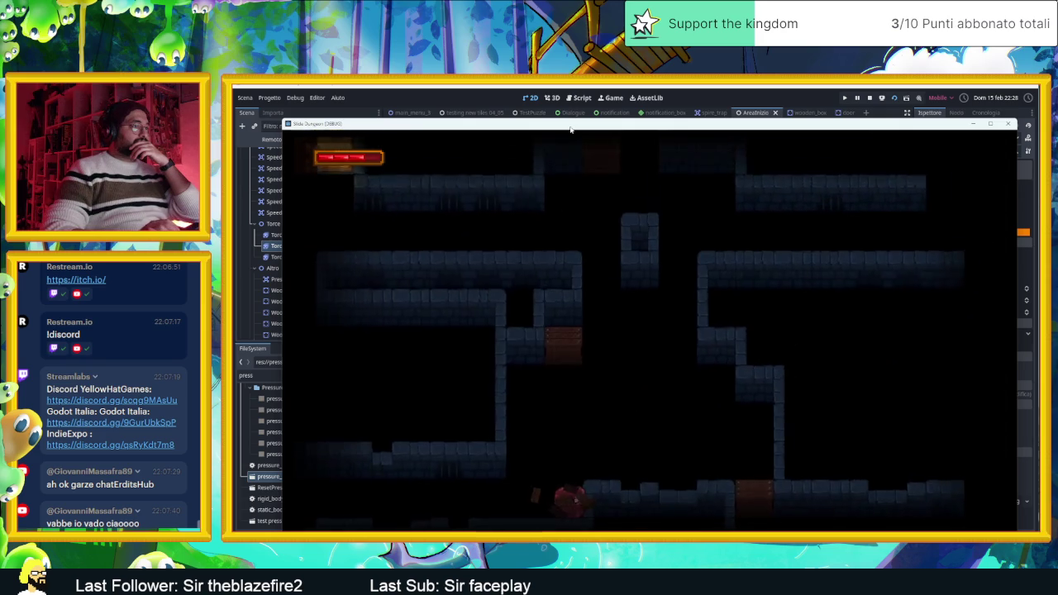
key("Up")
key("Down")
key("Up")
key("Down")
key("Up")
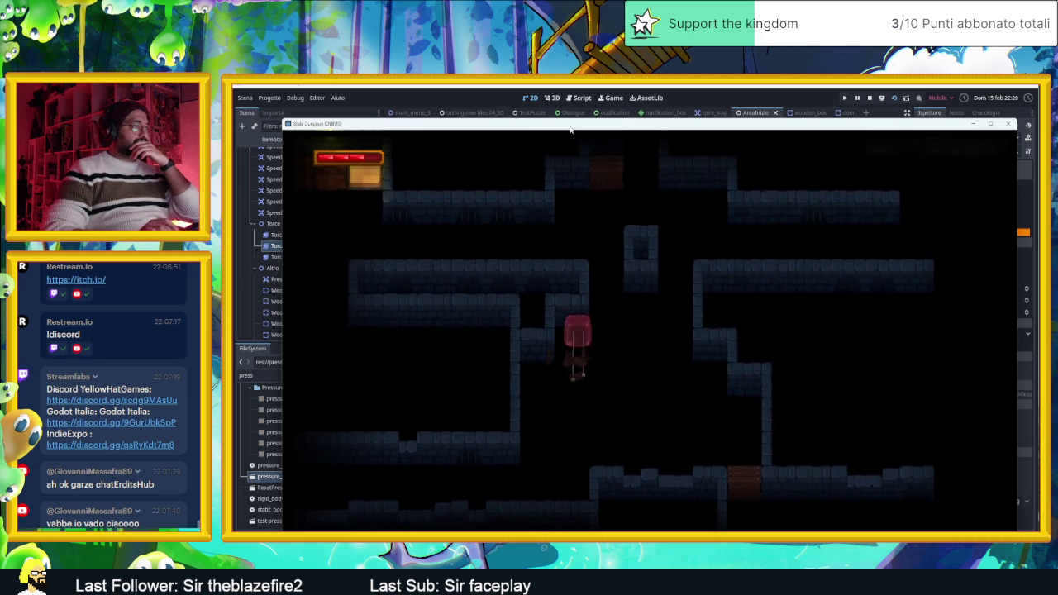
key("Up")
key("Right")
key("Left")
Slide the slime onto the glowing pressure plate and into the next room, then stop the game.
key("Down")
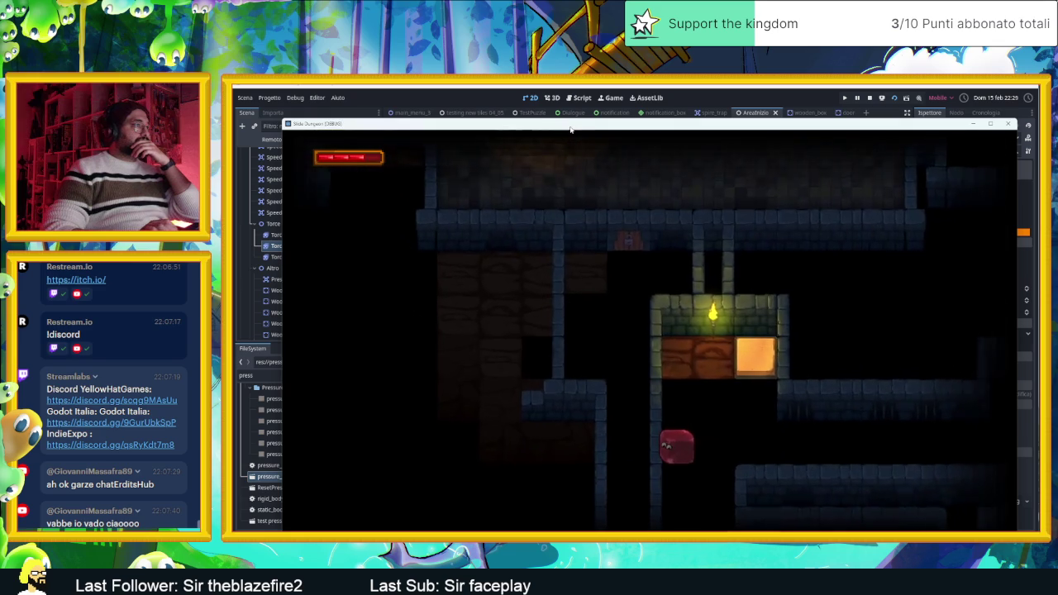
key("Up")
key("Right")
key("Left")
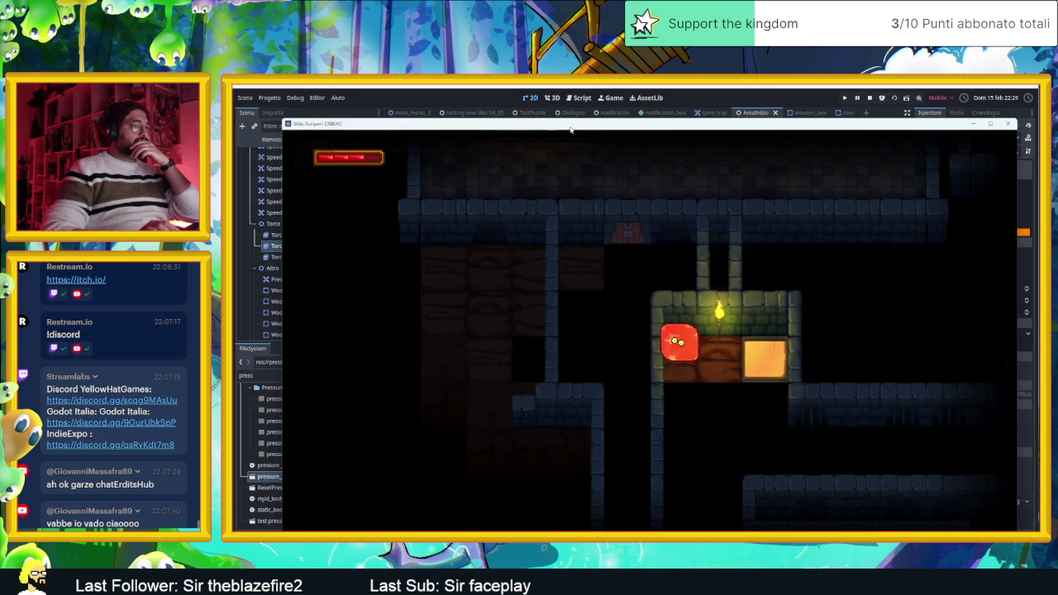
key("Right")
key("Left")
key("Up")
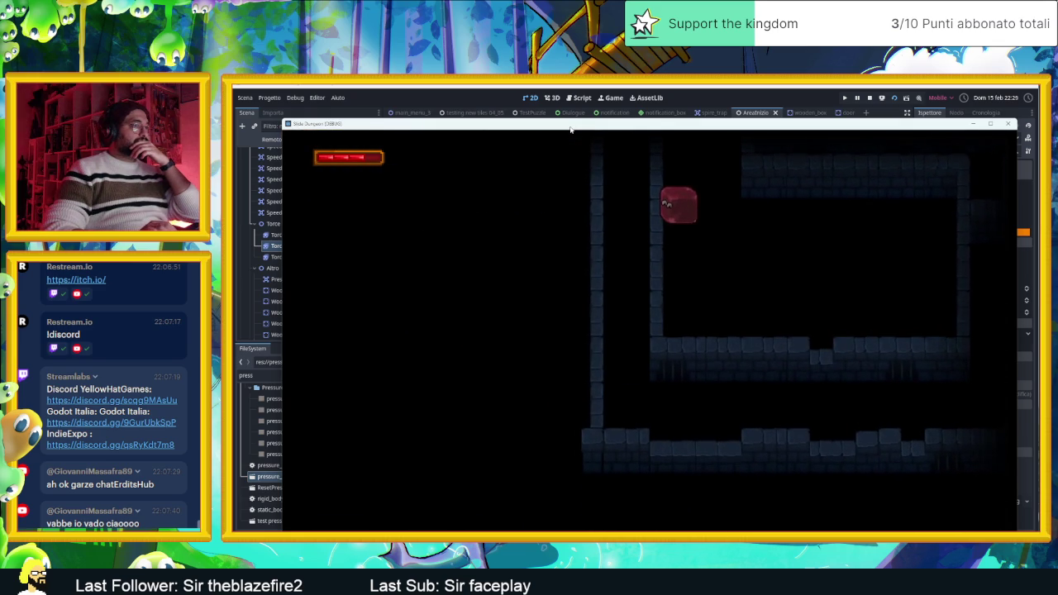
key("Down")
key("Right")
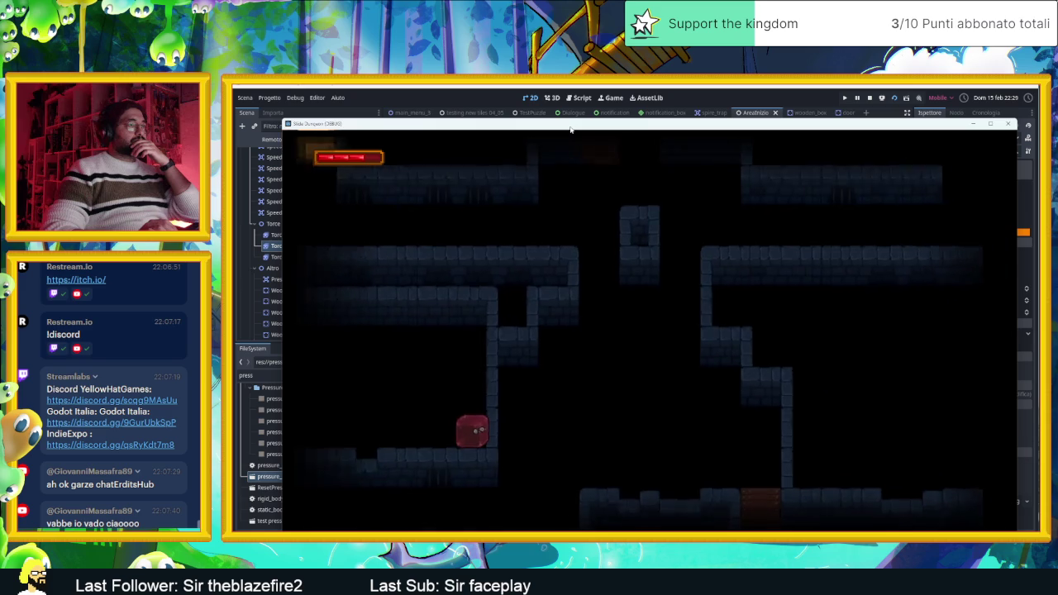
key("Left")
key("Right")
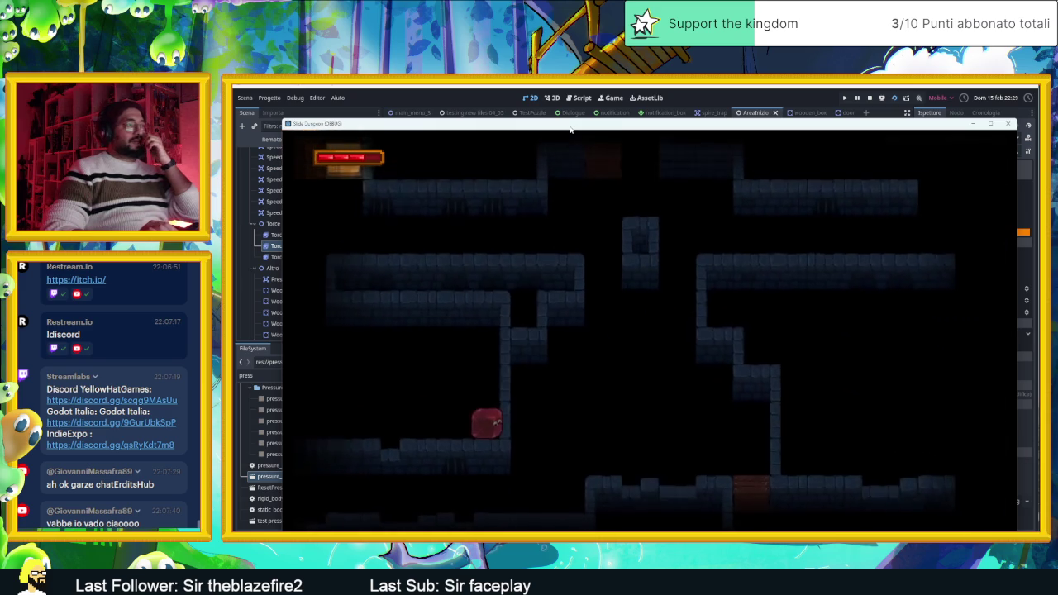
key("Left")
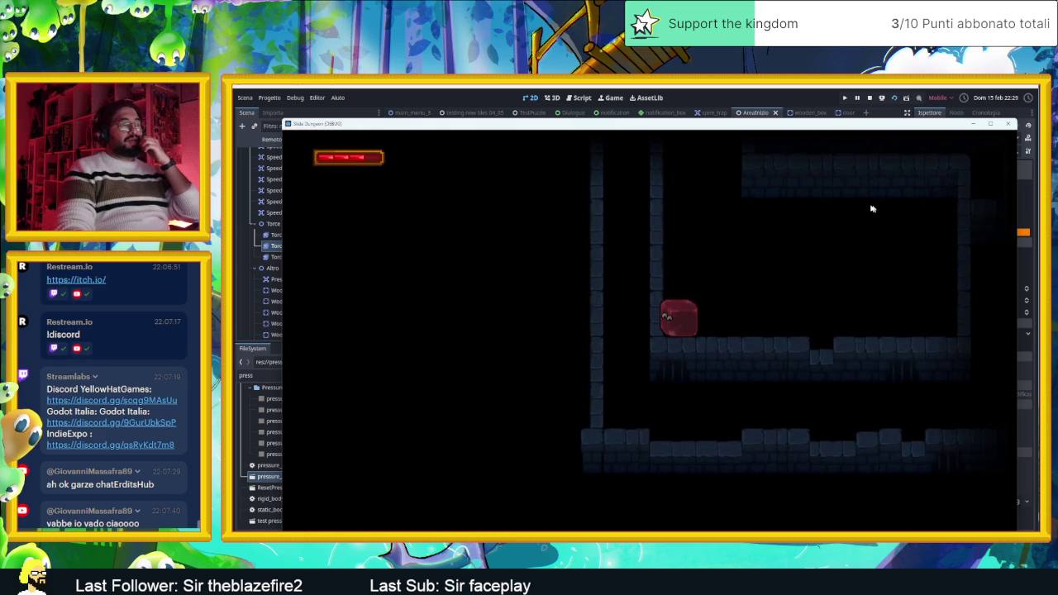
left_click(870, 98)
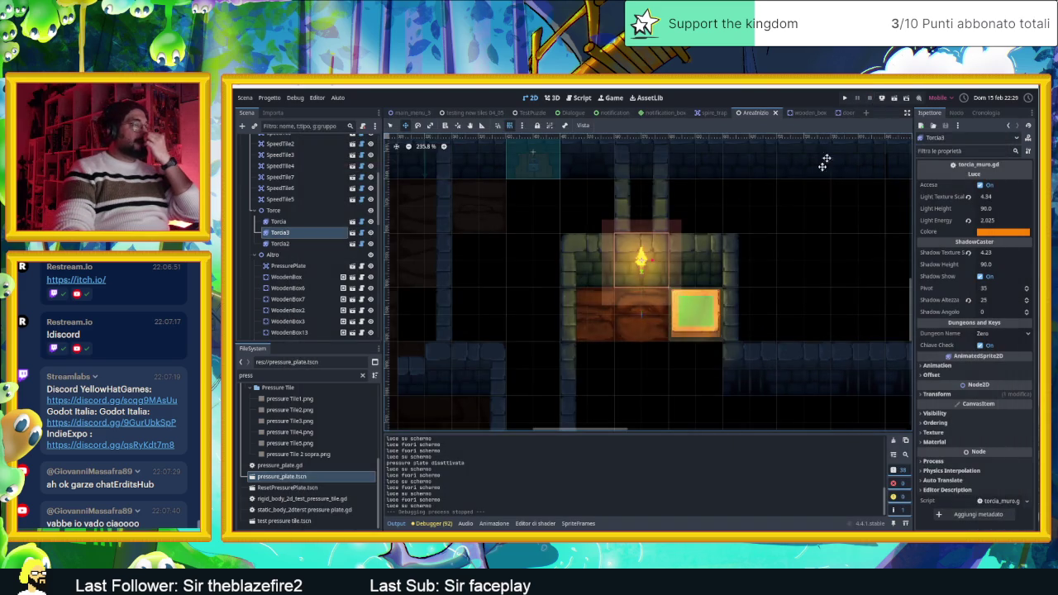
Scroll to the top of the Scene tree and select the Muri wall TileMapLayer.
scroll(541, 295, "up", 3)
scroll(789, 321, "down", 5)
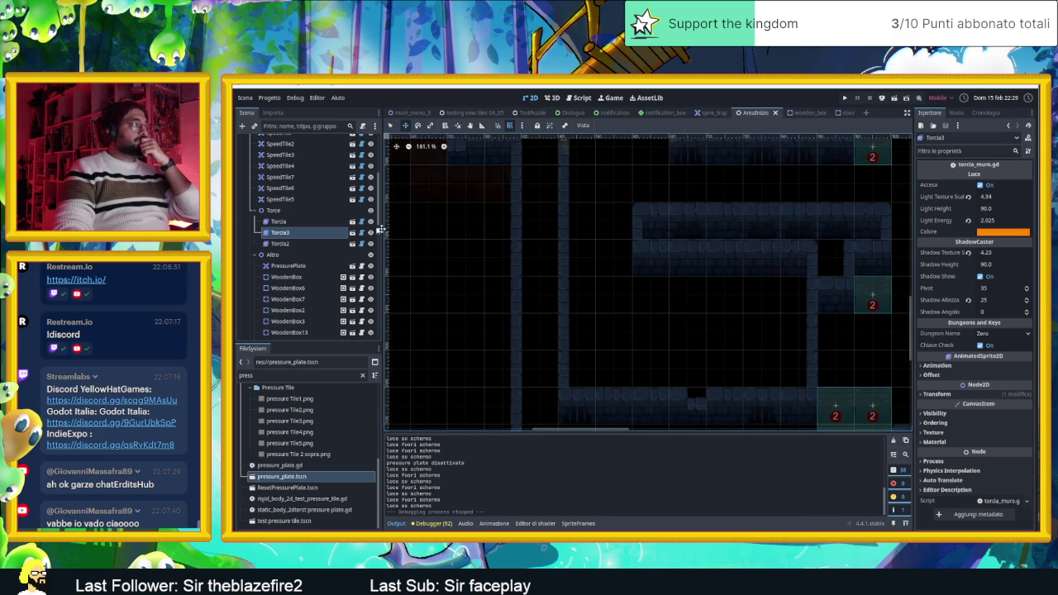
scroll(303, 248, "up", 5)
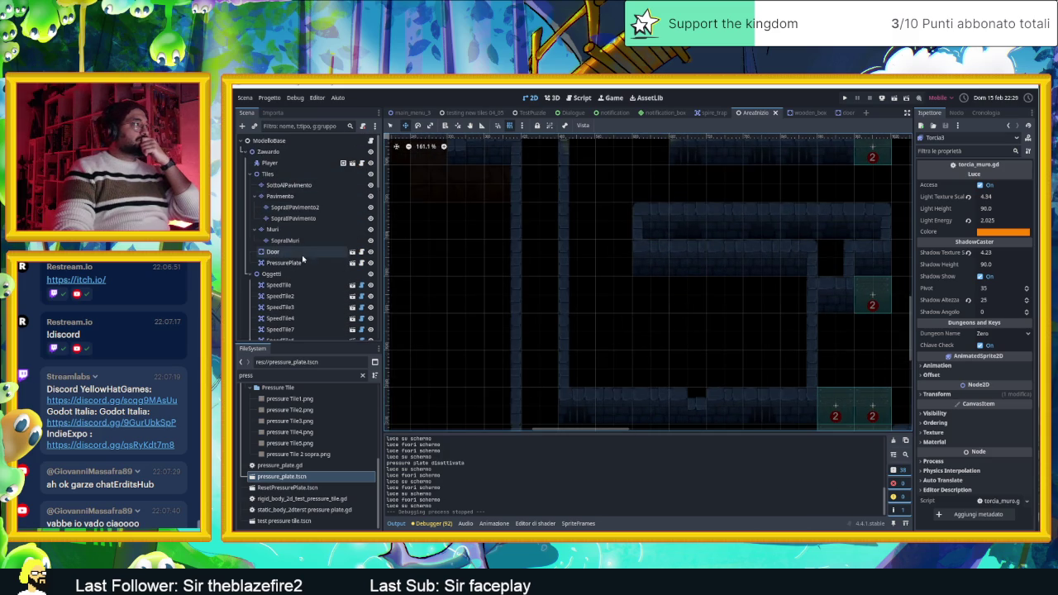
left_click(285, 240)
left_click(273, 229)
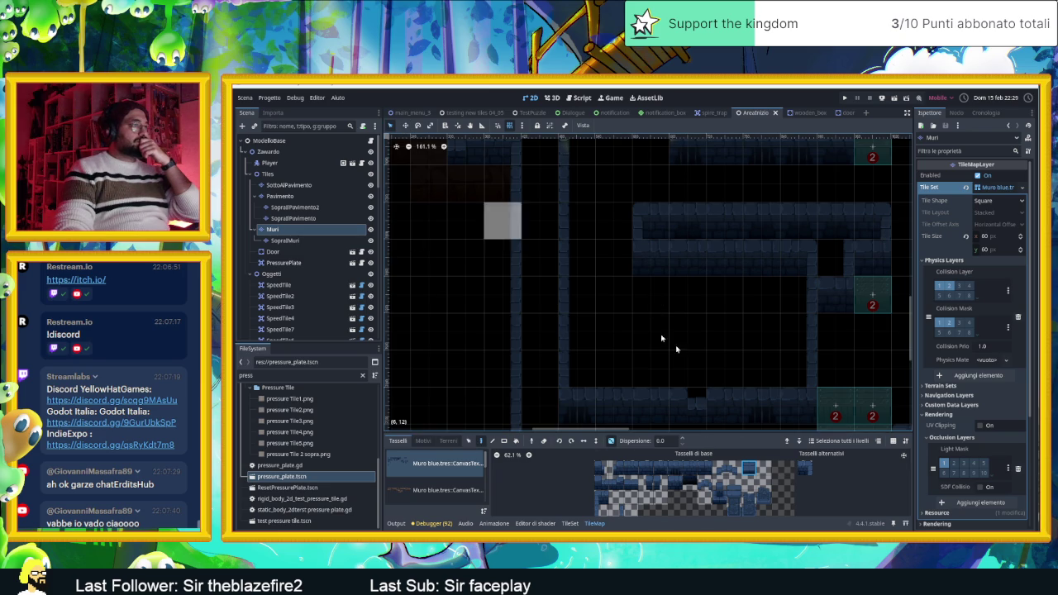
Paint a two-tile wall column on Muri, then pick a multi-tile SopraIMuri block with random tiles off.
left_click_drag(657, 371, 653, 301)
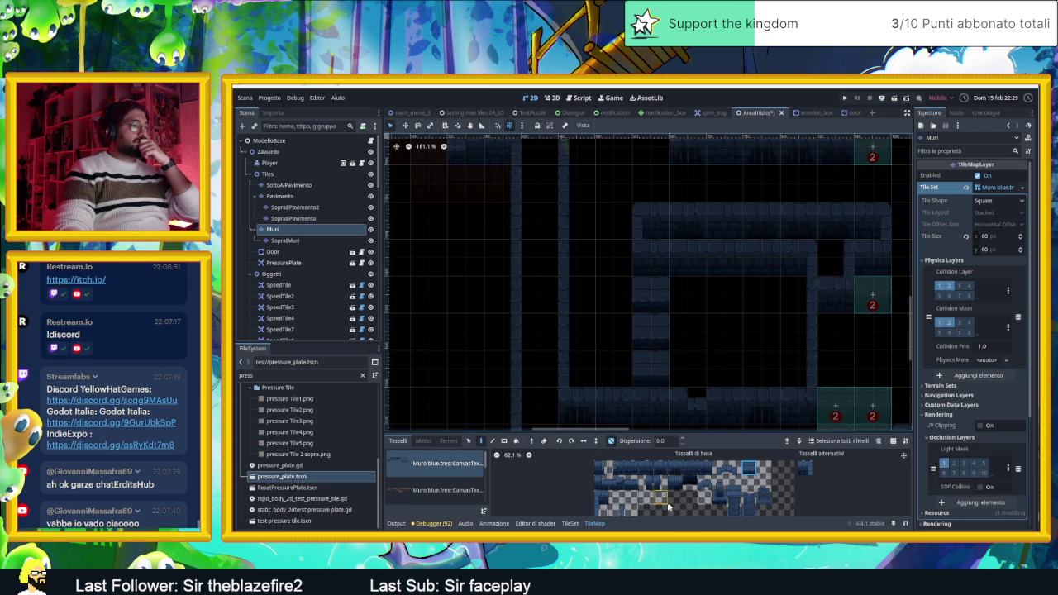
left_click(286, 240)
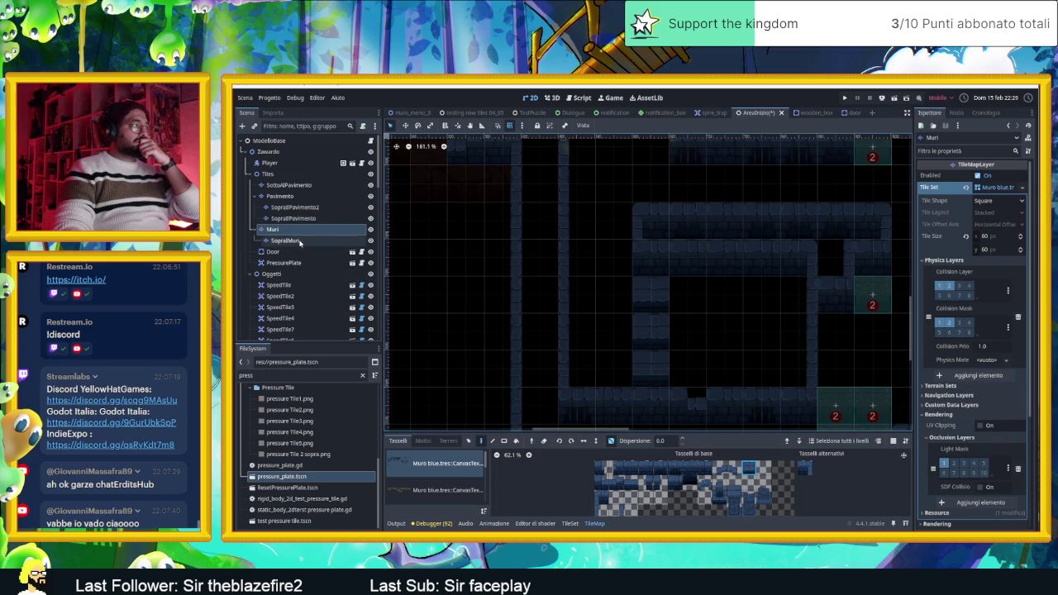
left_click_drag(734, 493, 734, 494)
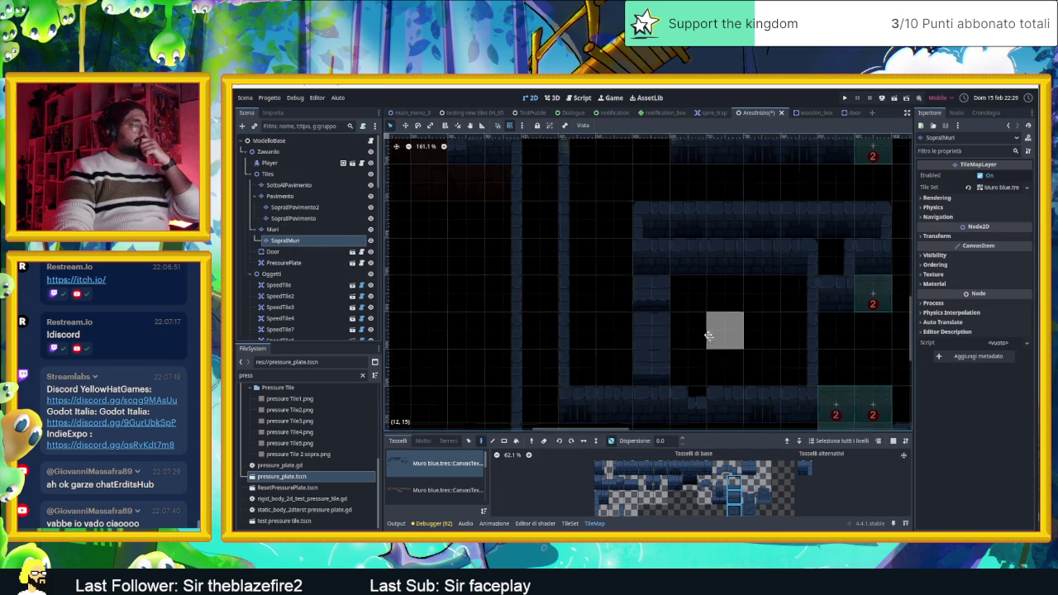
scroll(711, 340, "down", 1)
scroll(711, 340, "right", 1)
left_click(612, 439)
left_click_drag(701, 303, 747, 334)
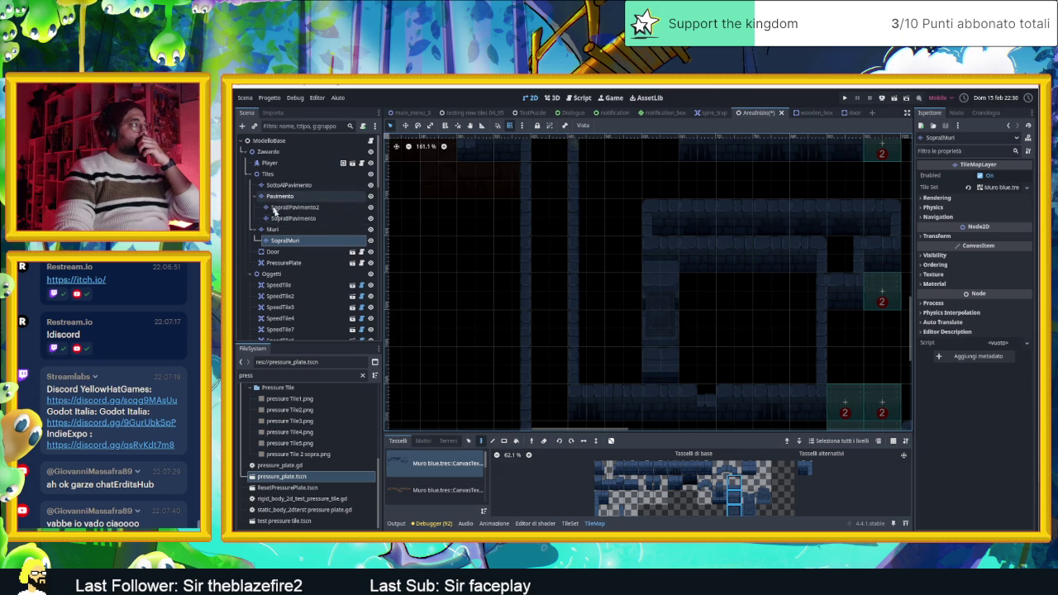
Place a wall pillar on the Muri layer at cell (10,14).
left_click(272, 229)
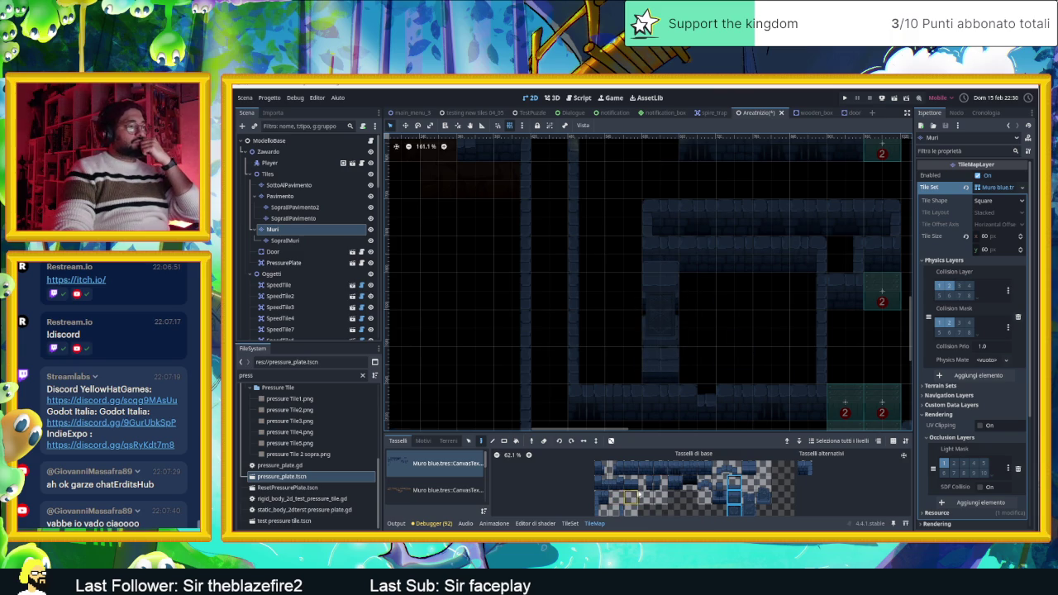
left_click(292, 229)
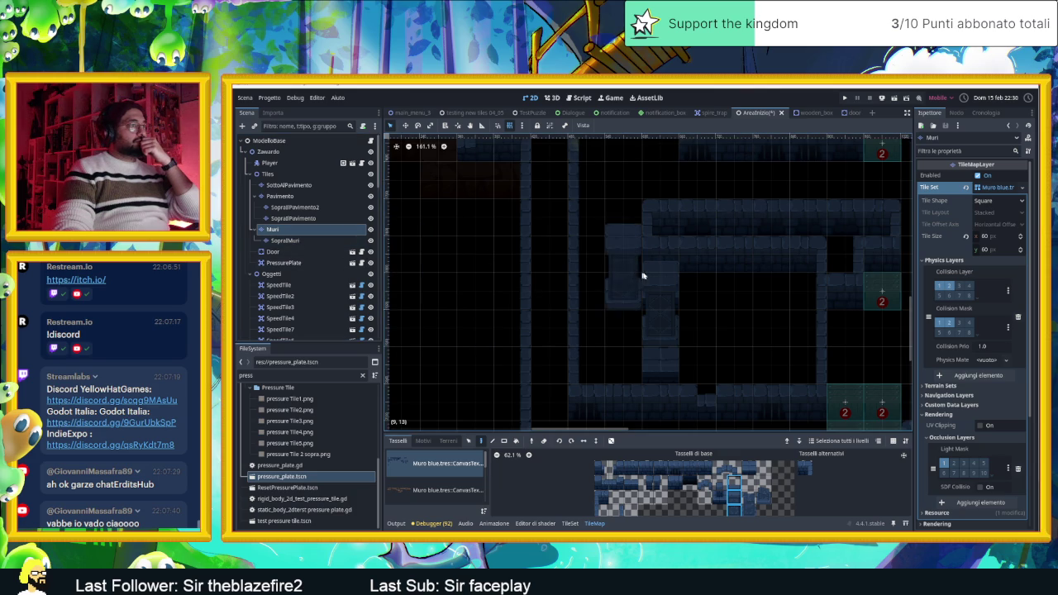
left_click(660, 296)
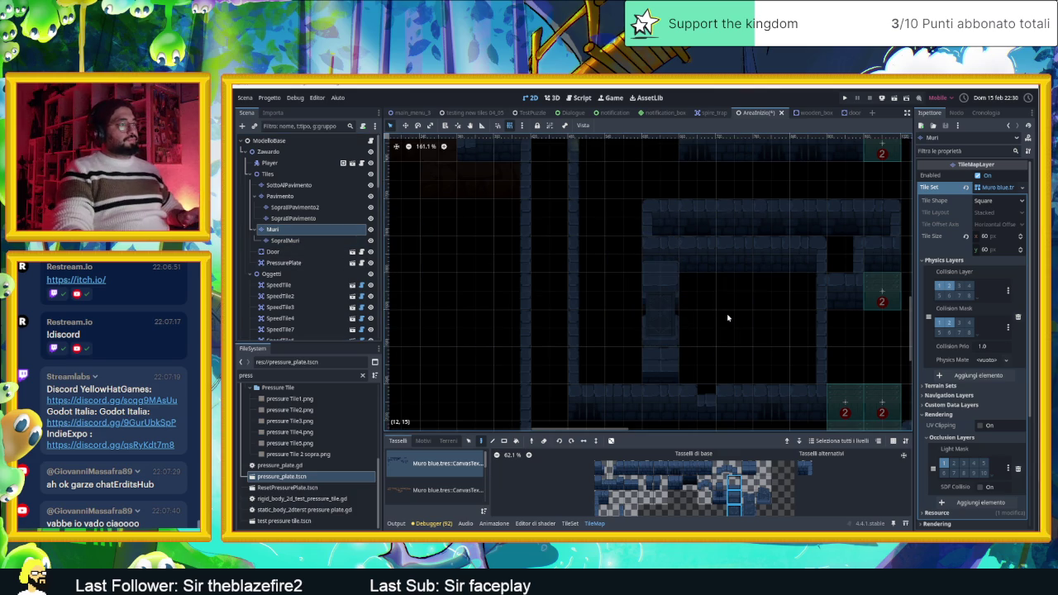
left_click(279, 231)
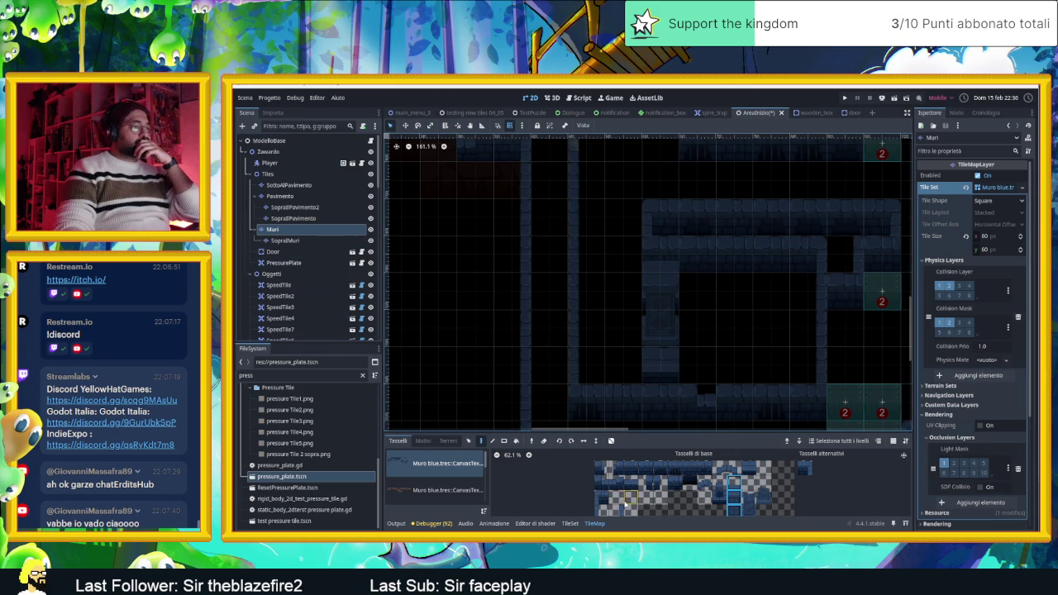
scroll(626, 502, "down", 2)
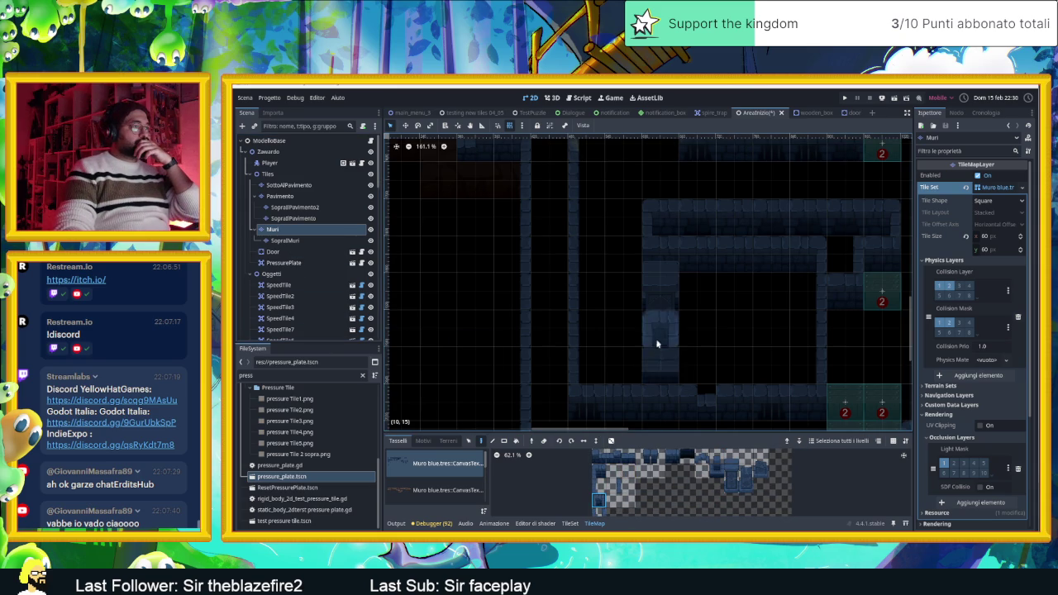
left_click_drag(755, 346, 775, 366)
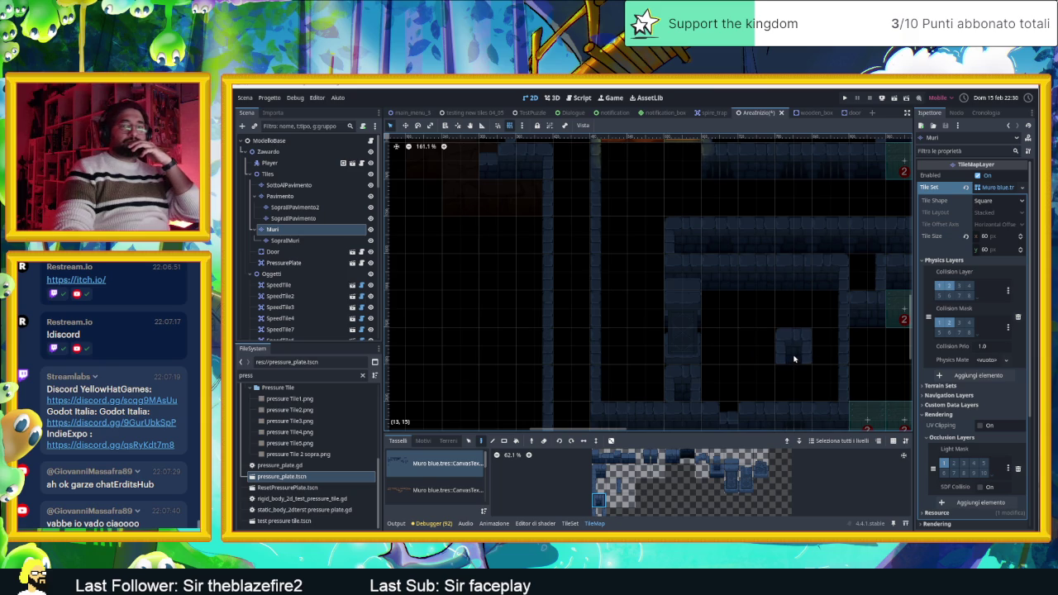
scroll(792, 358, "down", 3)
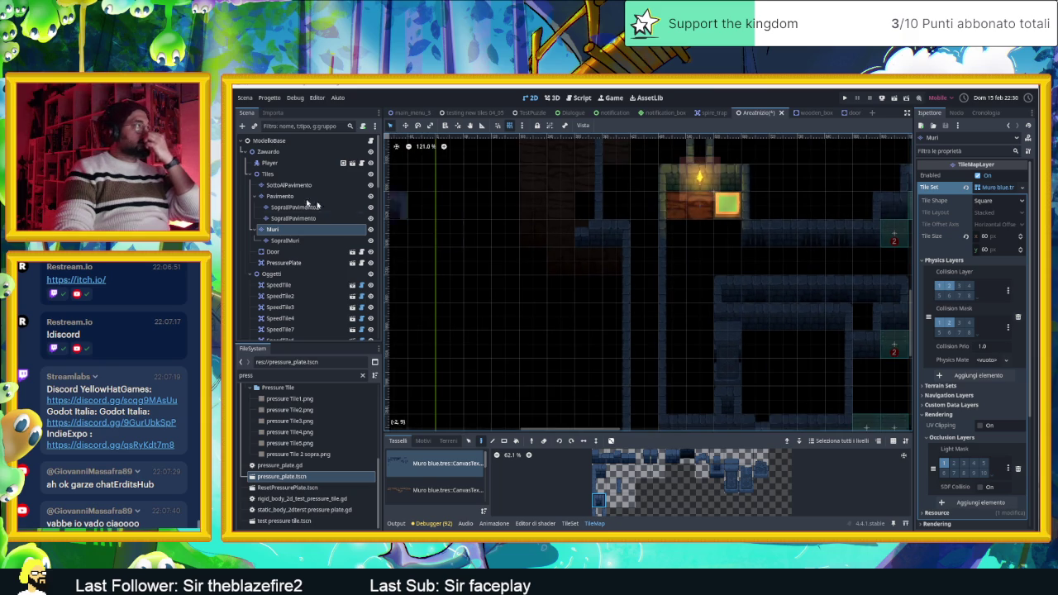
Select the SottoAlPavimento under-floor layer, then save the scene and run the game.
left_click(289, 186)
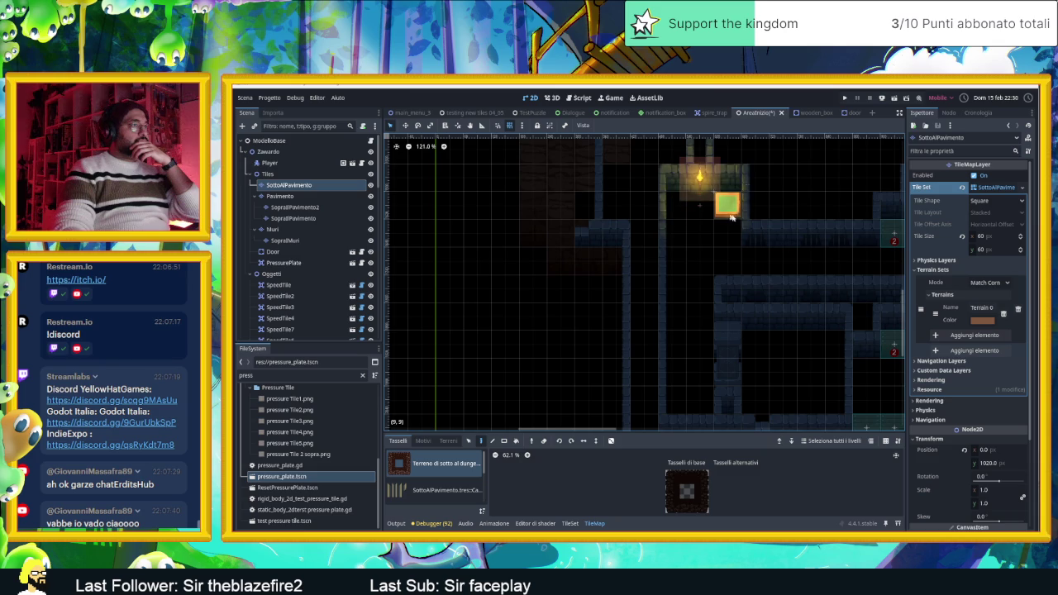
scroll(728, 281, "up", 2)
scroll(776, 346, "down", 2)
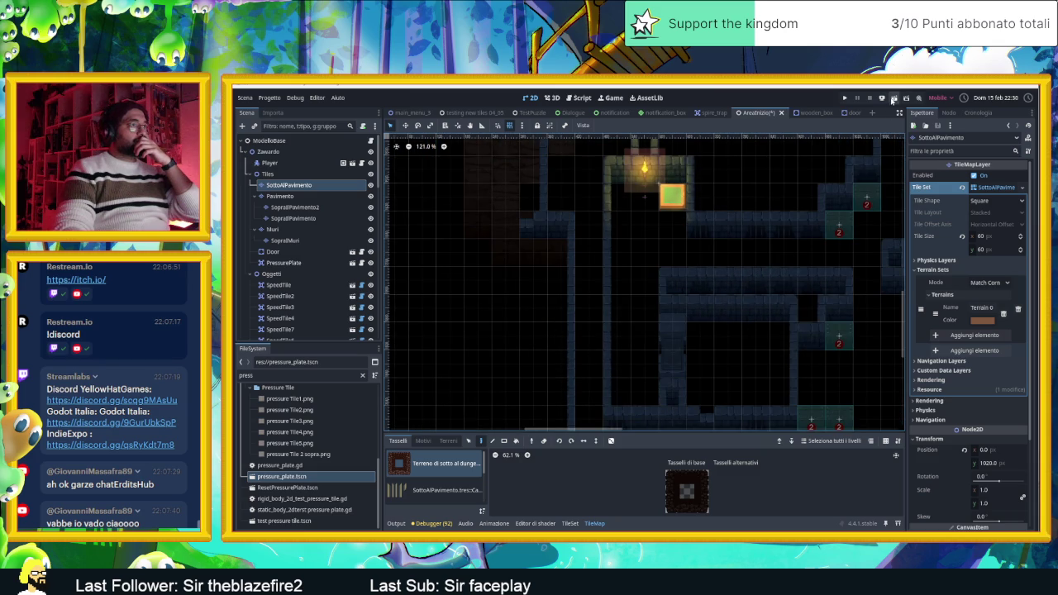
left_click(894, 98)
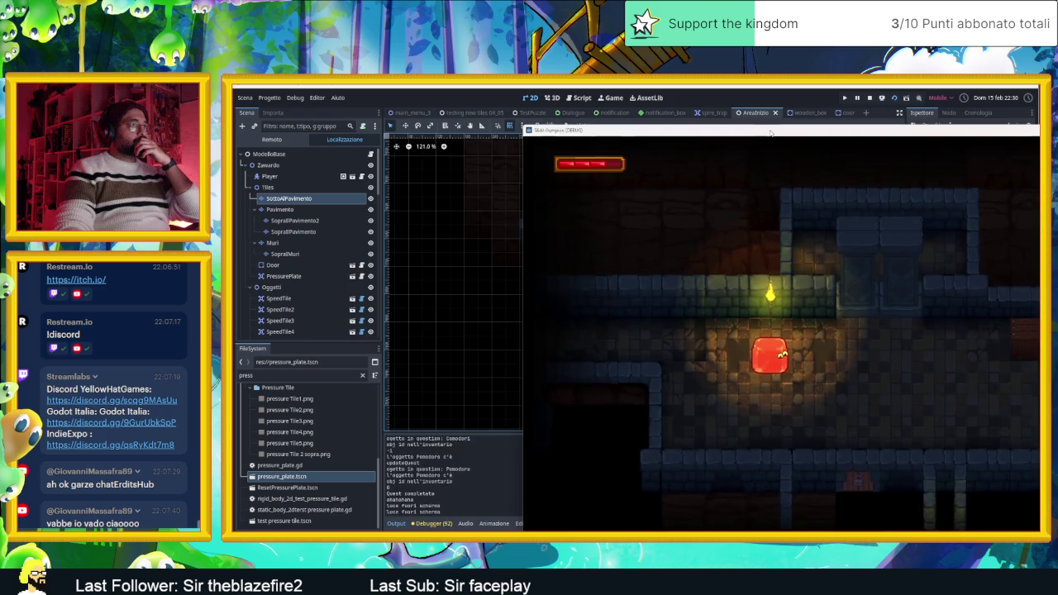
Slide the slime through the first rooms and smash the numbered crate.
key("Down")
key("Right")
key("Up")
key("Up")
key("Down")
key("Up")
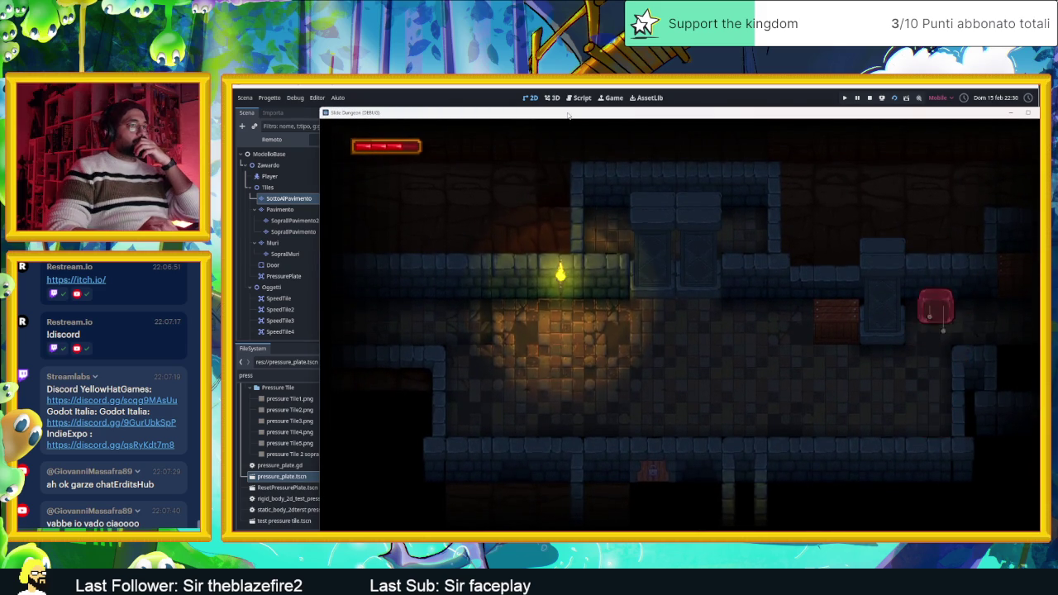
key("Right")
key("Down")
key("Up")
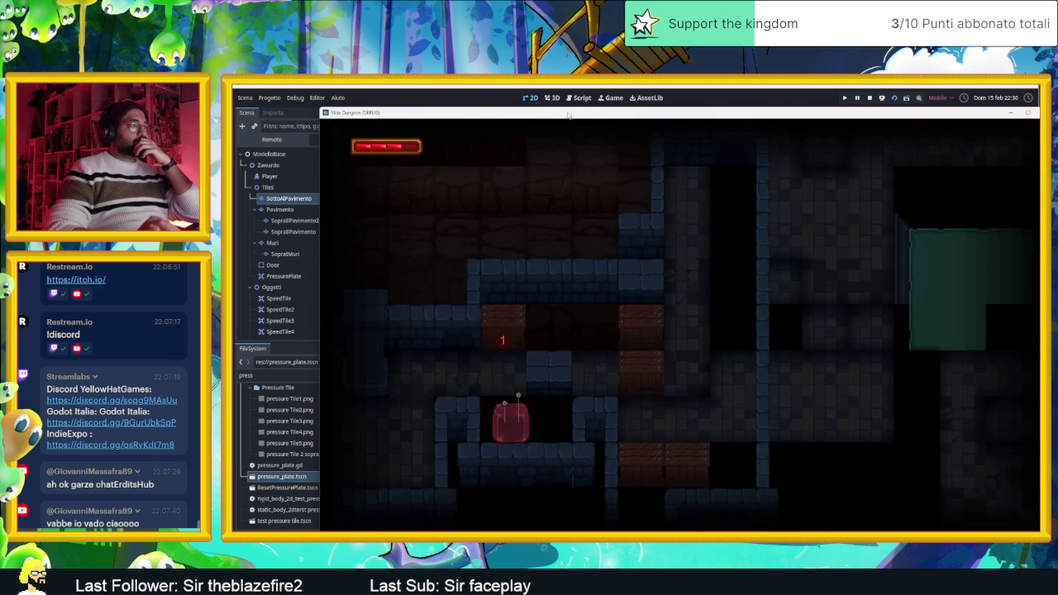
key("Right")
key("Up")
key("Left")
key("Right")
key("Left")
key("Right")
key("Down")
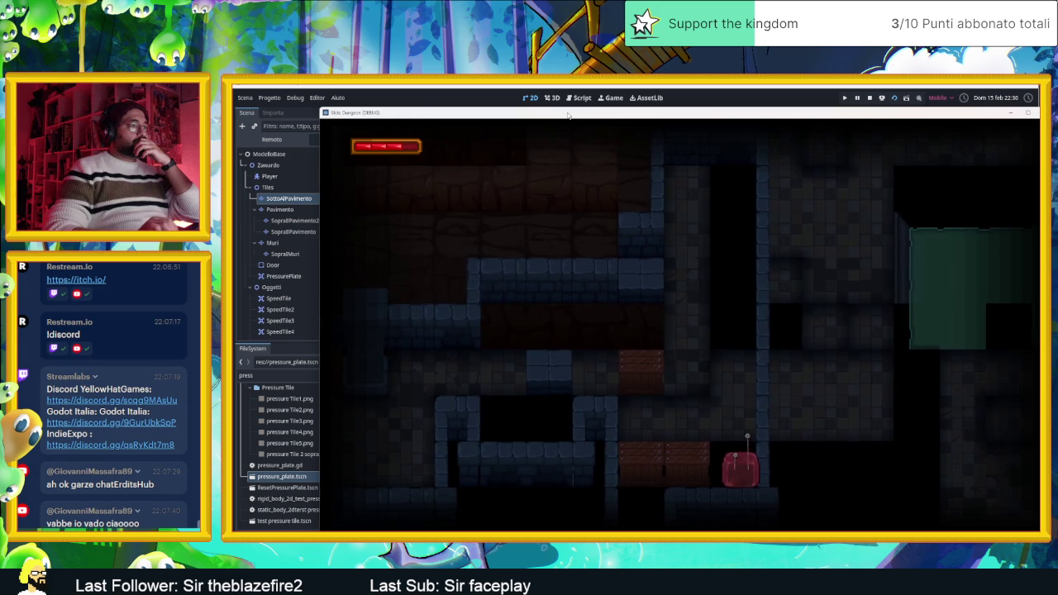
Slide the slime along the corridor and onto the pressure plate to trigger it.
key("Up")
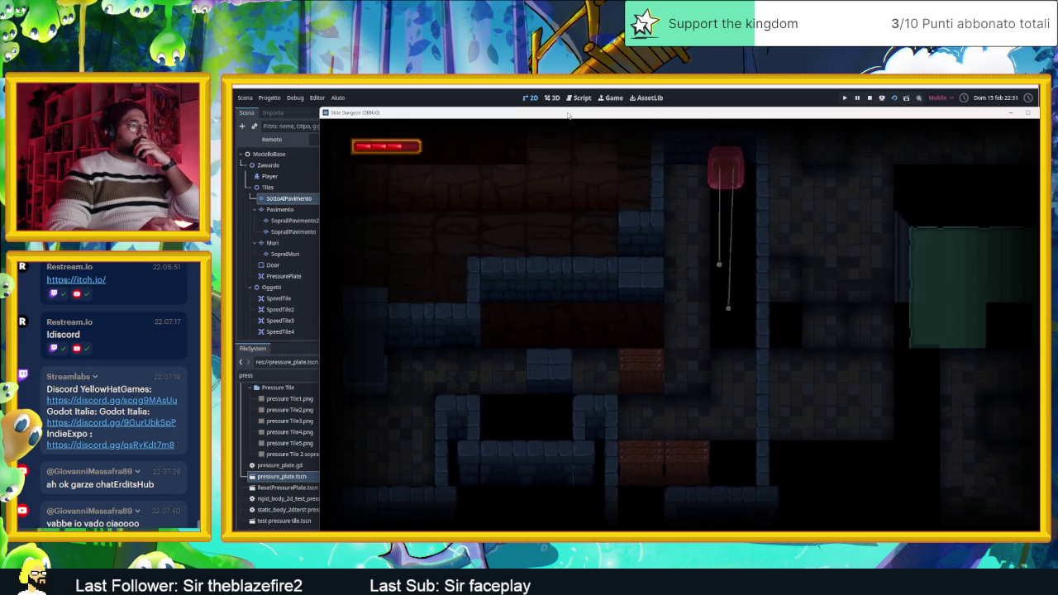
key("Left")
key("Down")
key("Up")
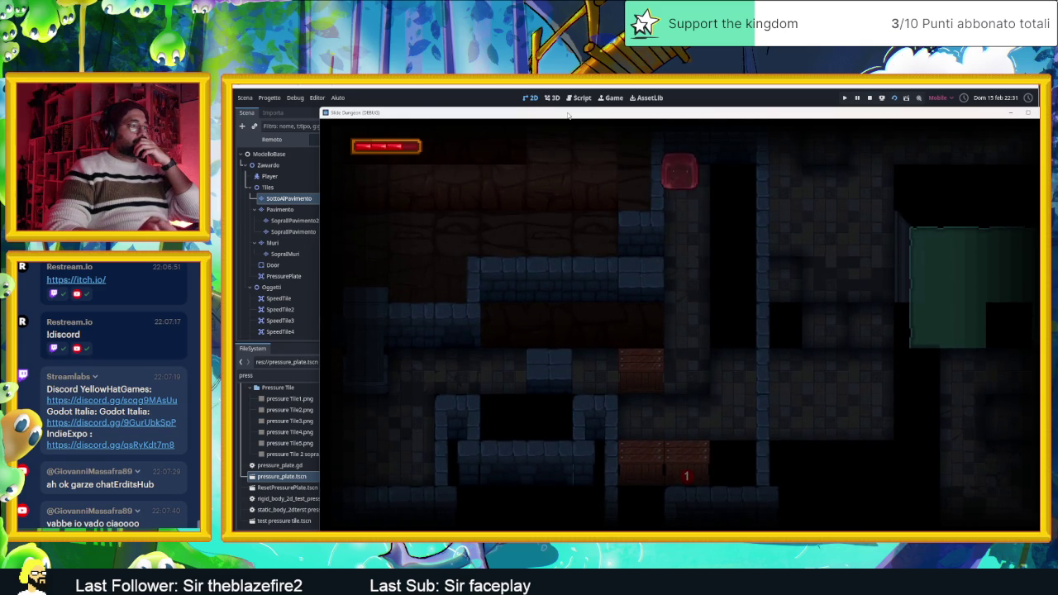
key("Down")
key("Up")
key("Down")
key("Right")
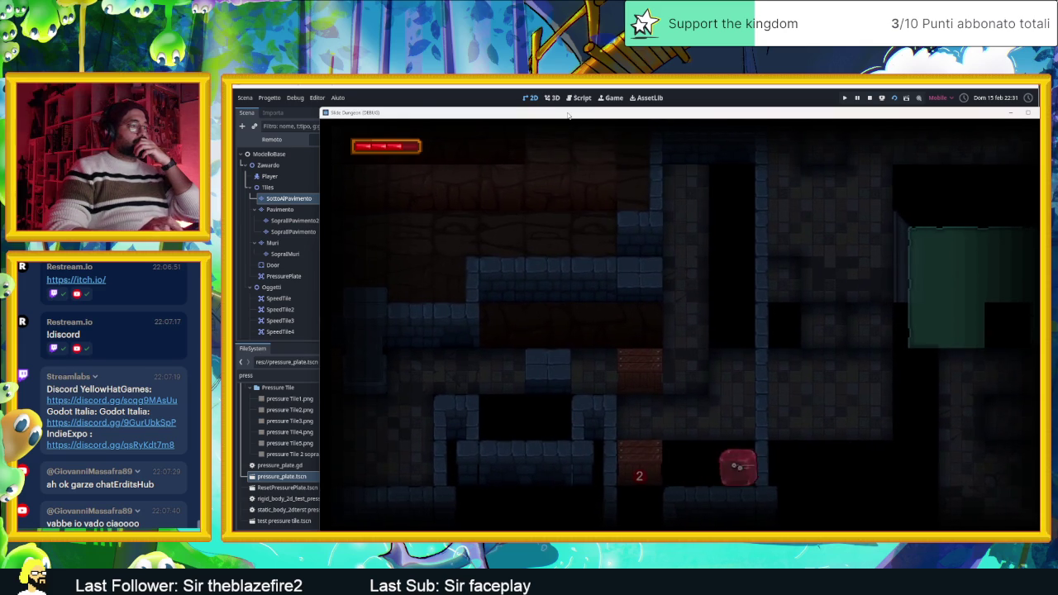
key("Left")
In the next level, work the slime through the middle shaft, dropping the counter to 1 and breaking block 1.
key("Left")
key("Down")
key("Right")
key("Left")
key("Right")
key("Left")
key("Right")
key("Left")
key("Up")
key("Down")
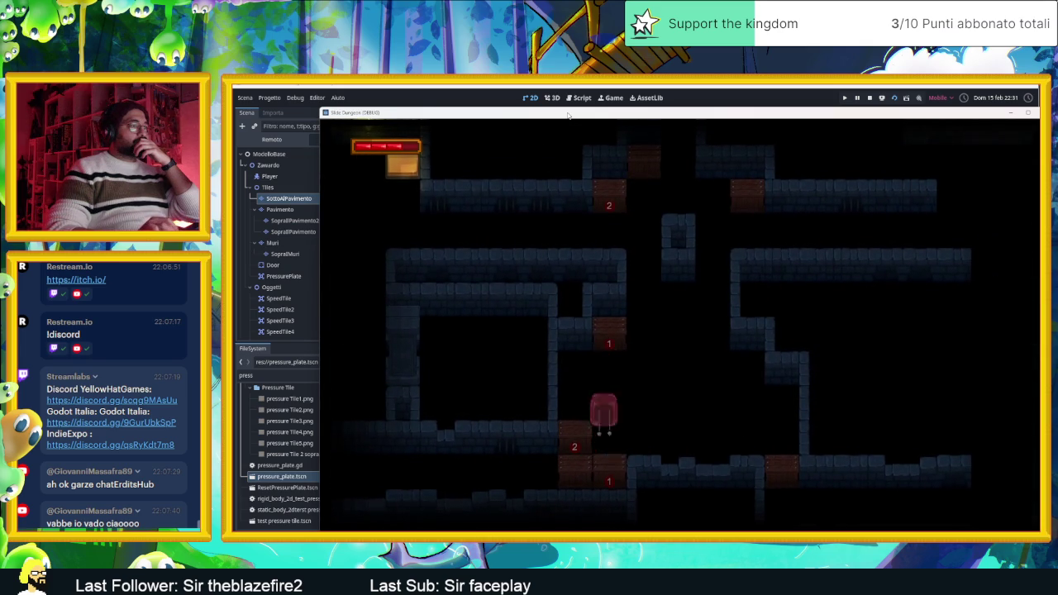
key("Up")
key("Down")
key("Up")
key("Right")
key("Down")
key("Left")
key("Right")
key("Left")
key("Up")
key("Down")
key("Up")
key("Down")
key("Left")
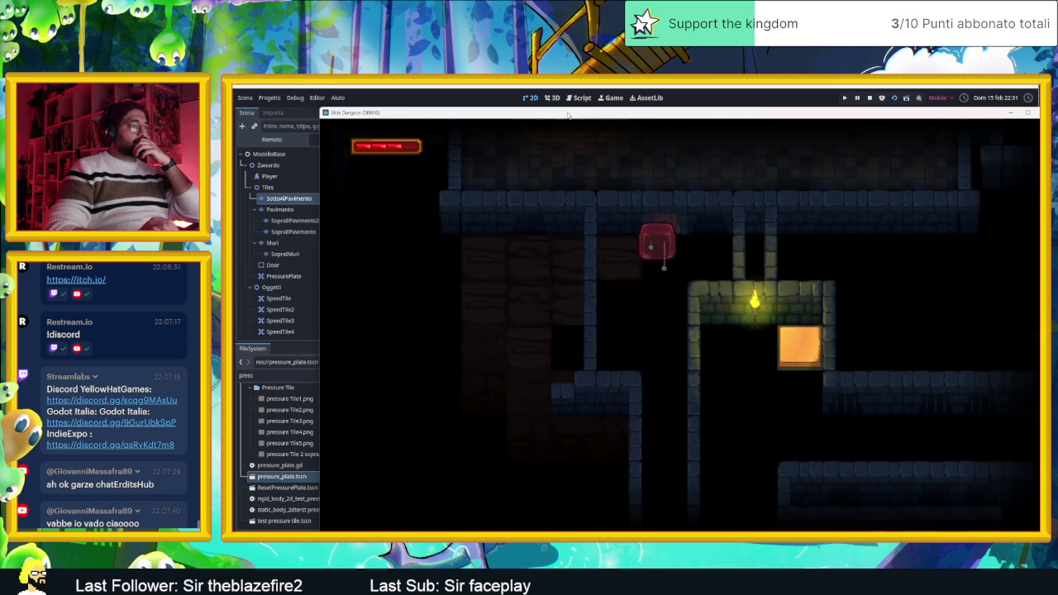
Cross plate 2 and reach the orange plate in the torch-lit room, then stop the game.
key("Right")
key("Left")
key("Down")
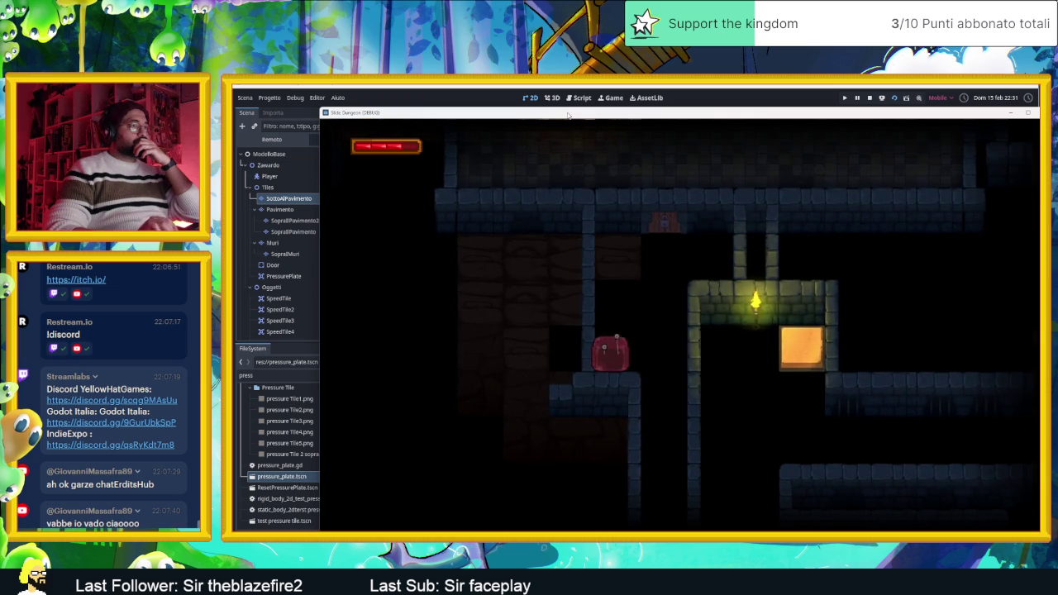
key("Right")
key("Down")
key("Up")
key("Right")
key("Up")
key("Left")
key("Right")
key("Left")
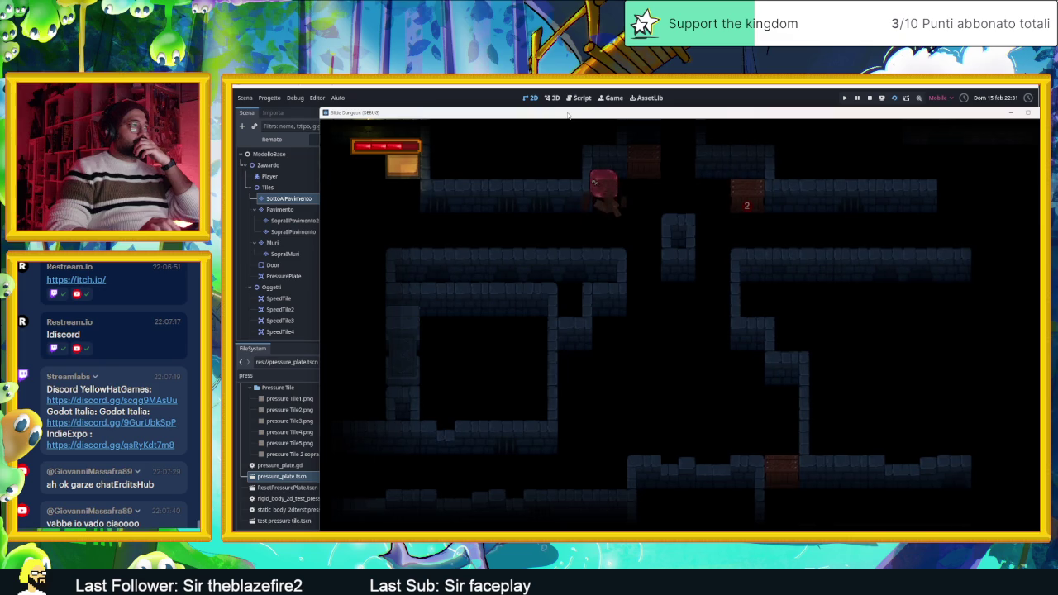
key("Down")
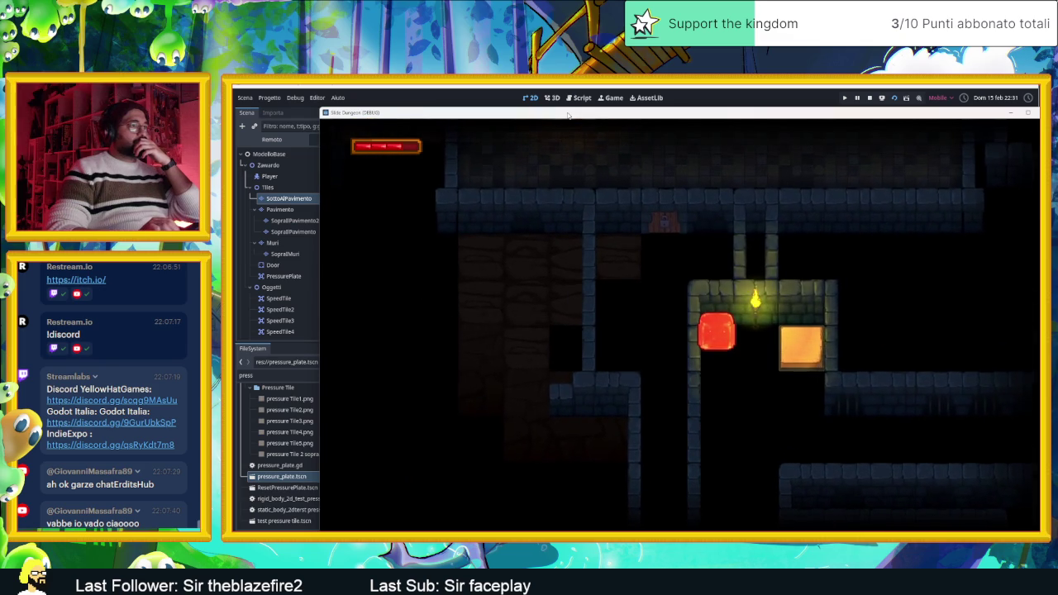
key("Right")
key("Down")
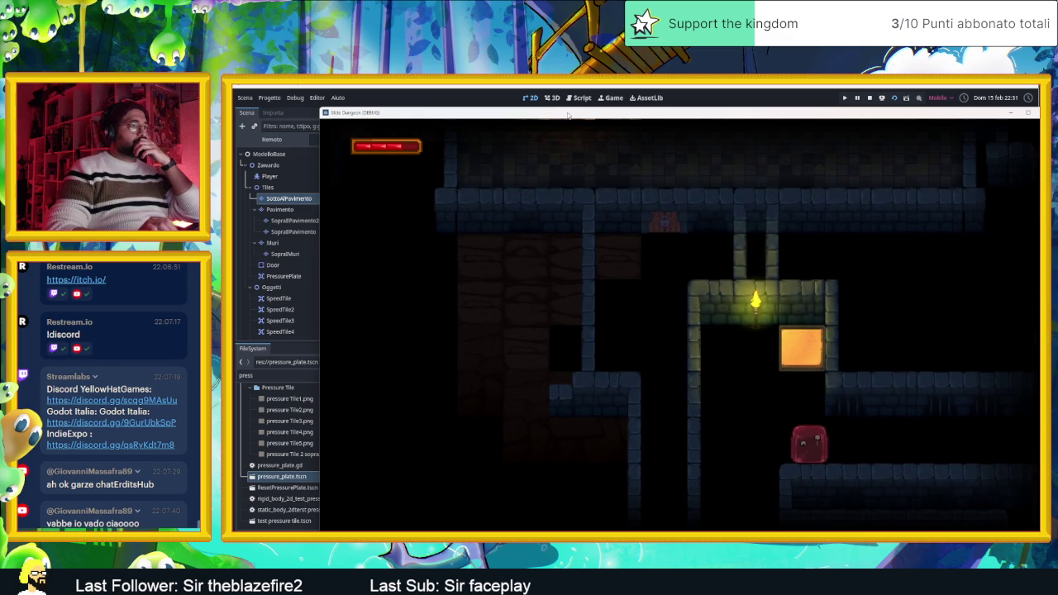
left_click(861, 99)
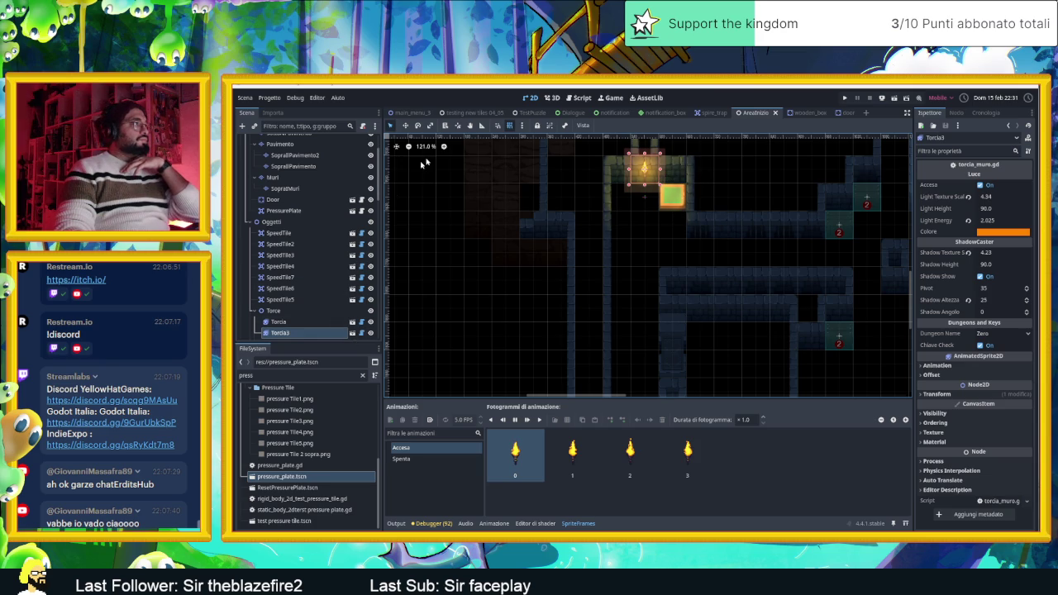
Lock the Torcia3 torch and enable One Time Trigger on the PressurePlate.
left_click(538, 126)
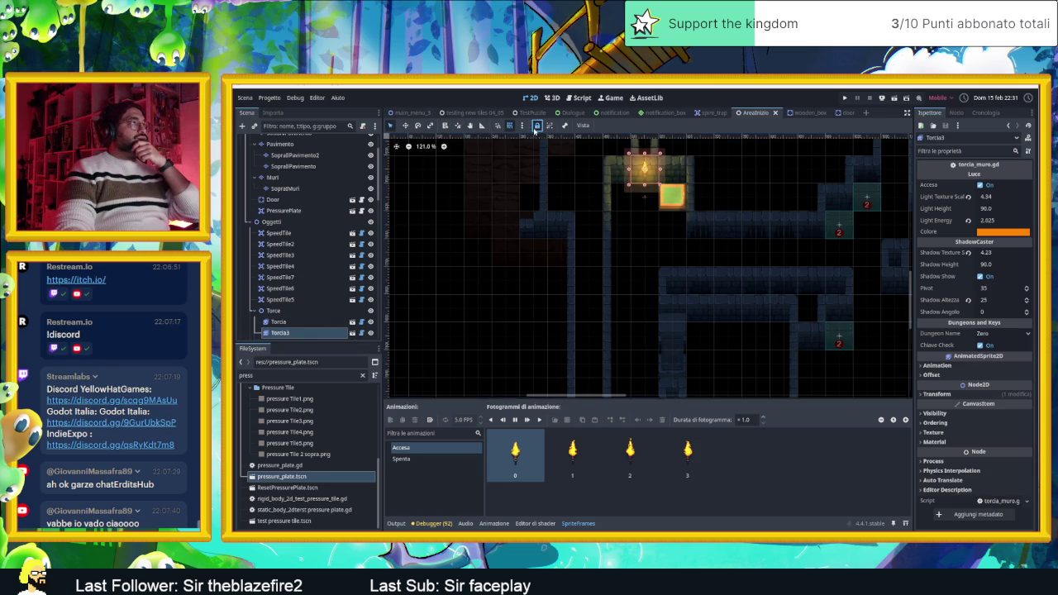
scroll(702, 181, "up", 9)
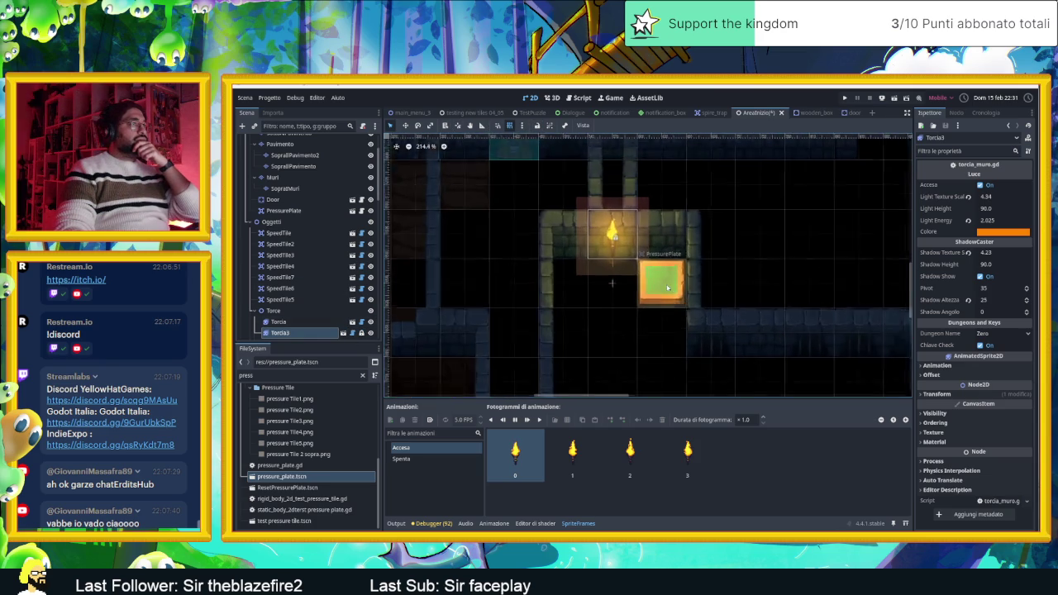
left_click(664, 287)
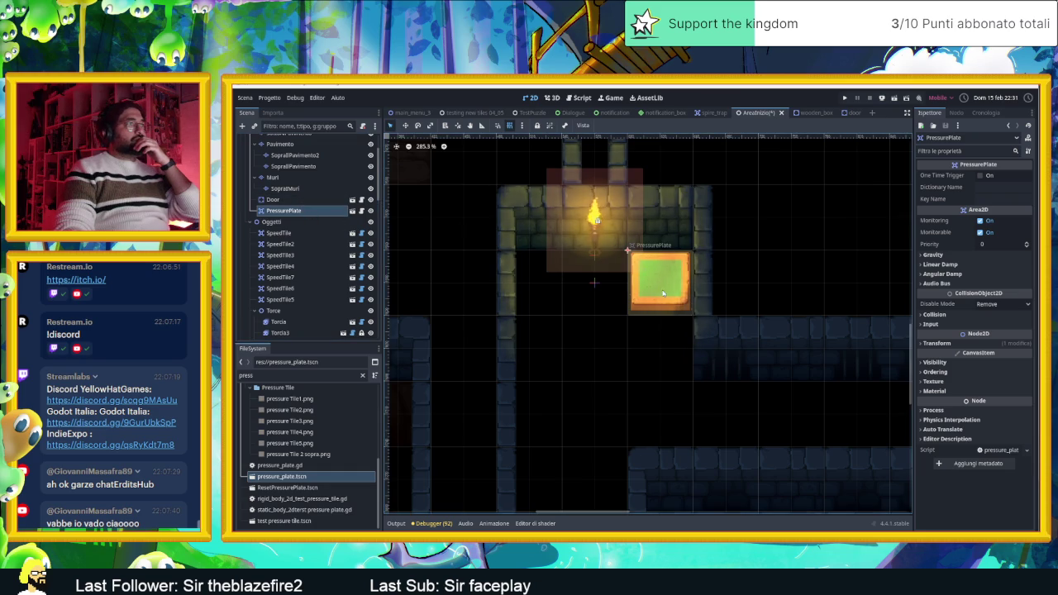
left_click(982, 176)
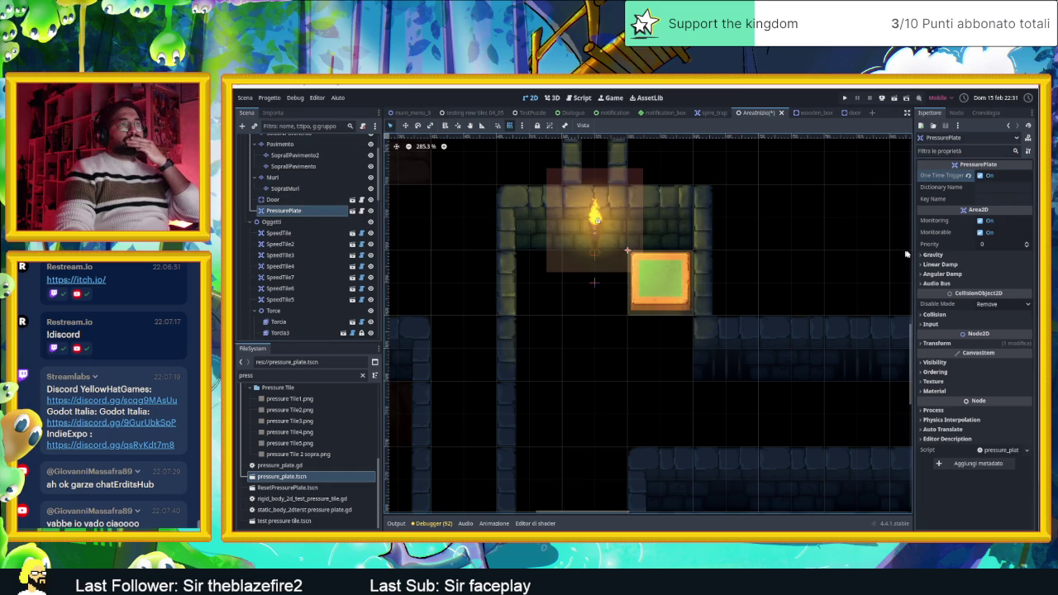
scroll(897, 248, "down", 2)
scroll(745, 265, "up", 3)
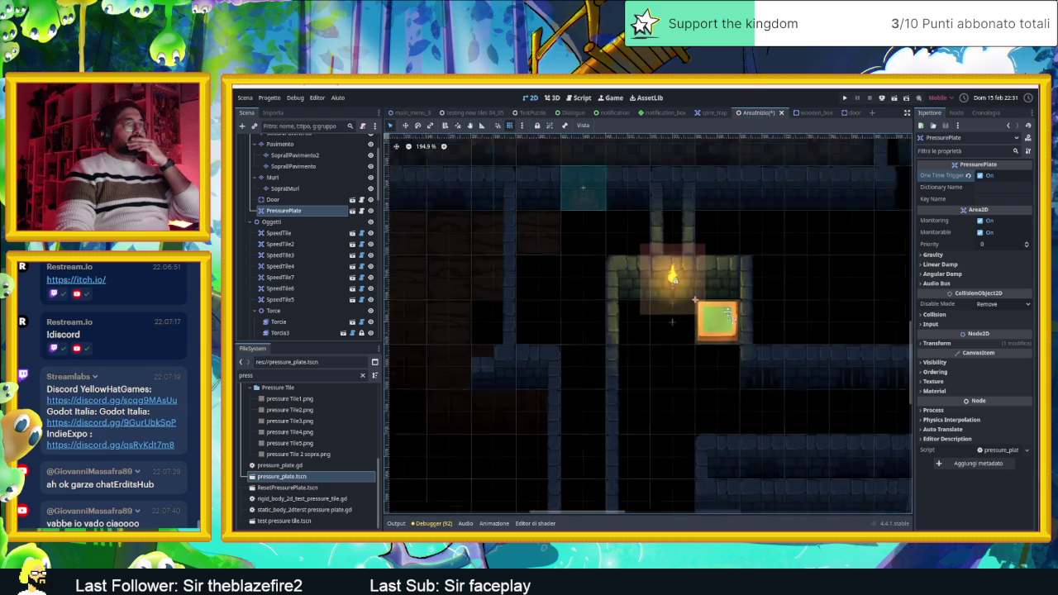
left_click(631, 252)
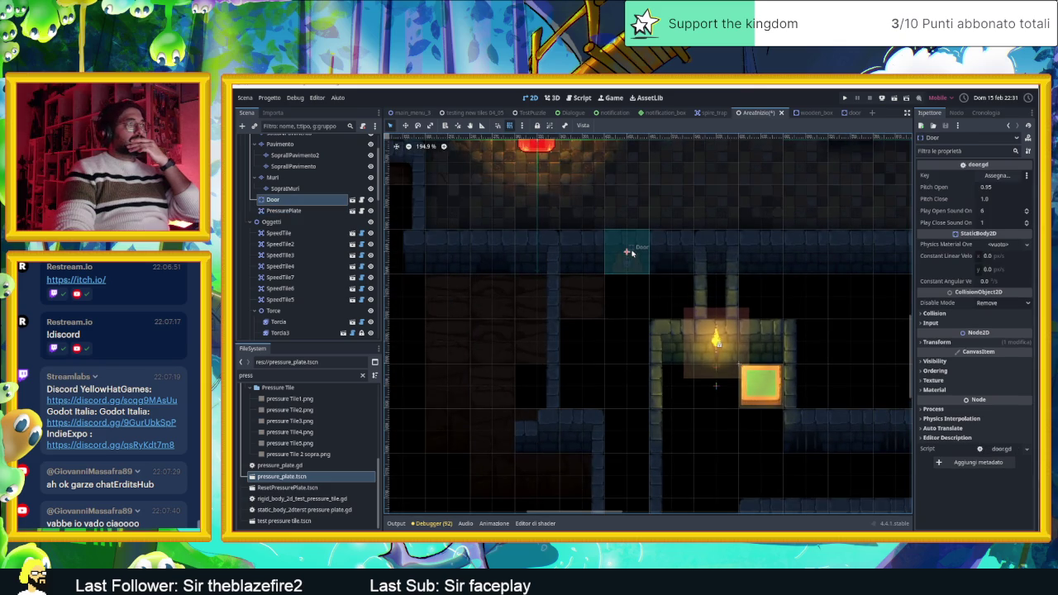
Assign PressurePlate as the Door's Key, save AreaInizio, and run the game with F5.
left_click(1001, 176)
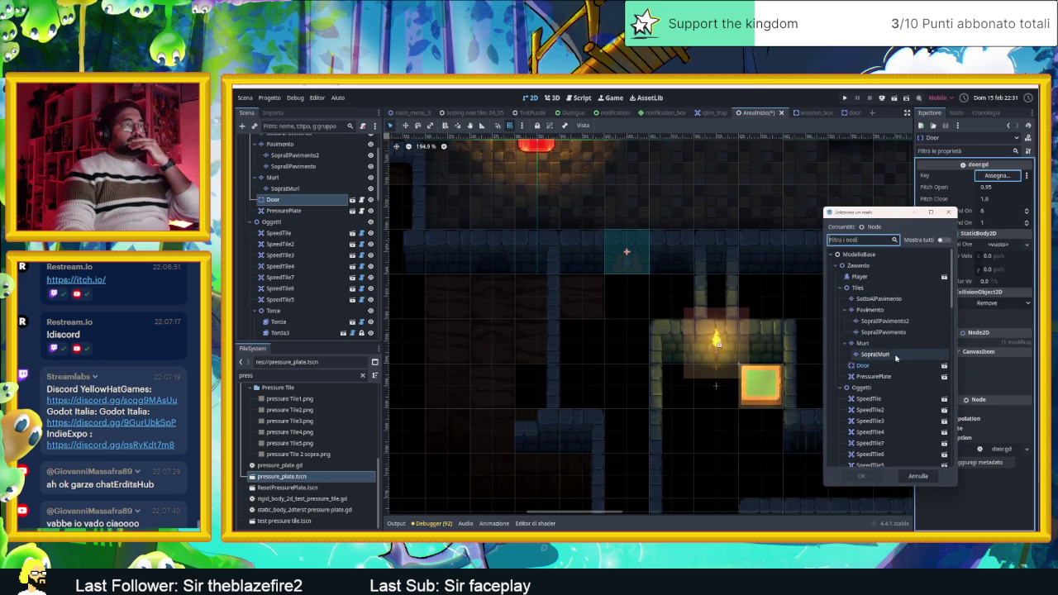
left_click(876, 376)
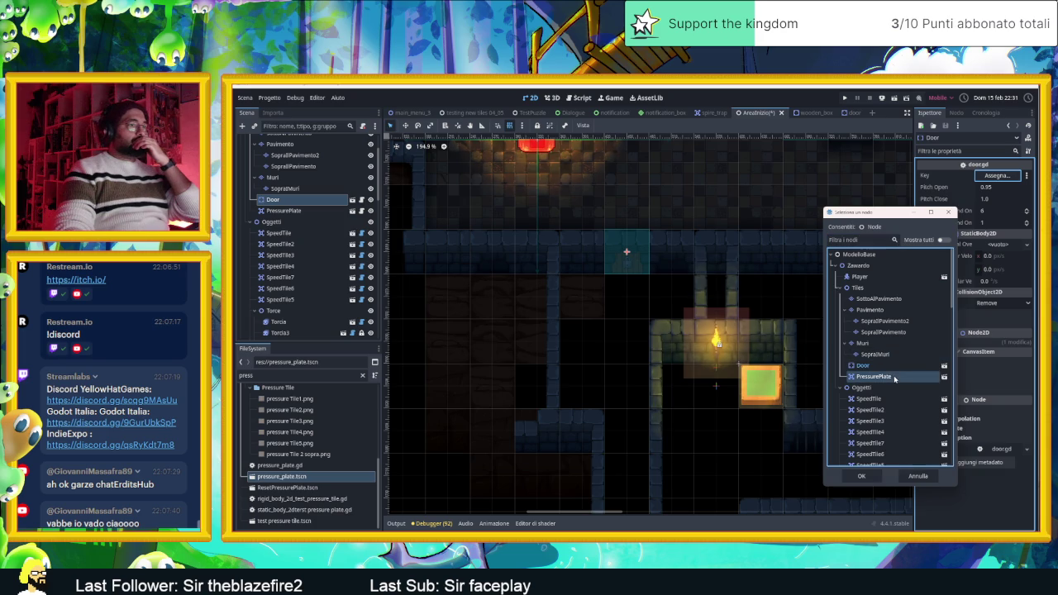
left_click(865, 477)
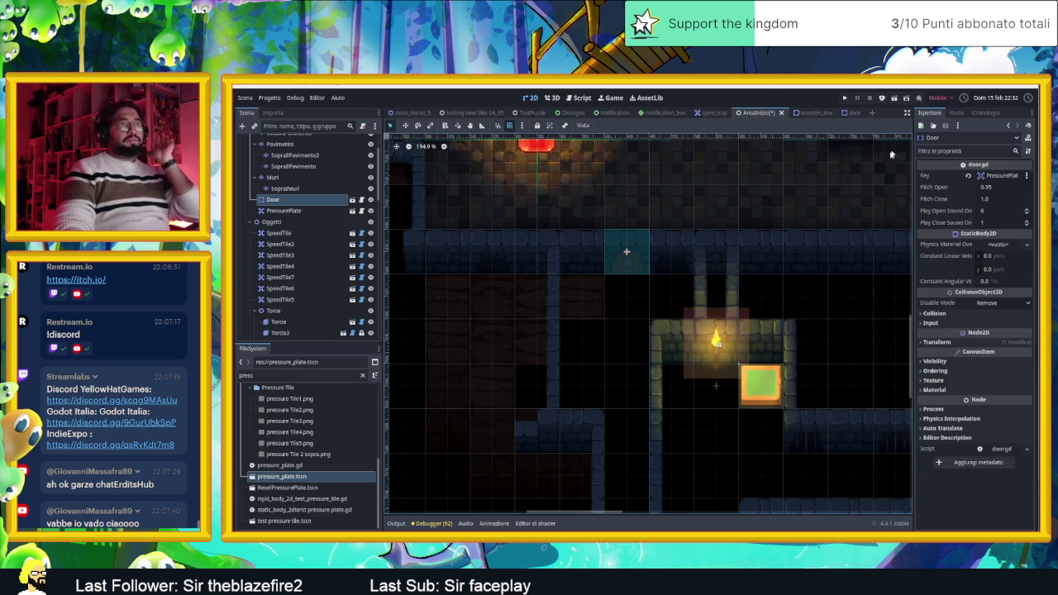
key("ctrl+s")
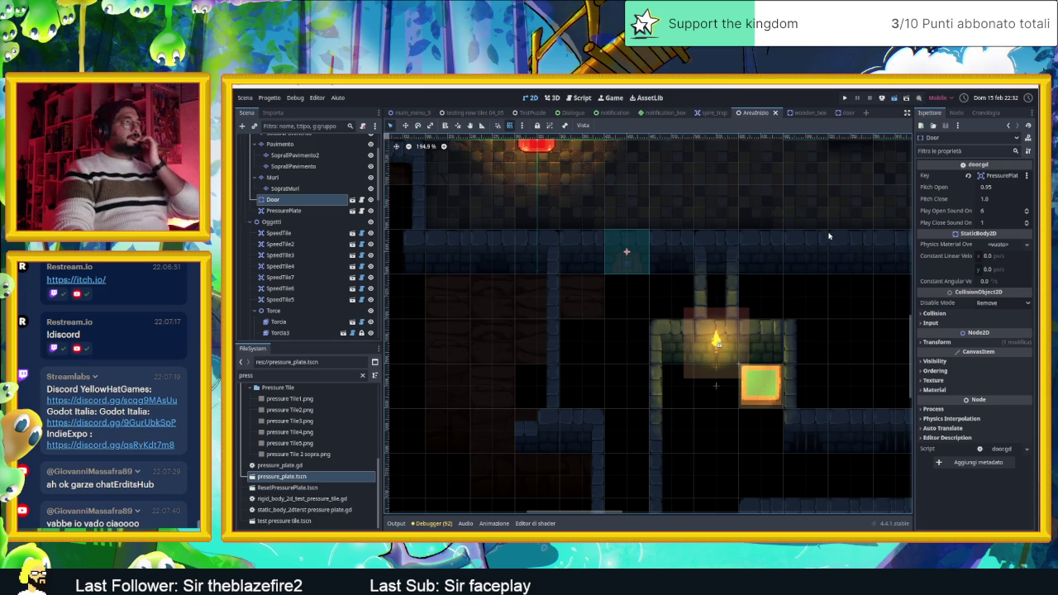
key("F5")
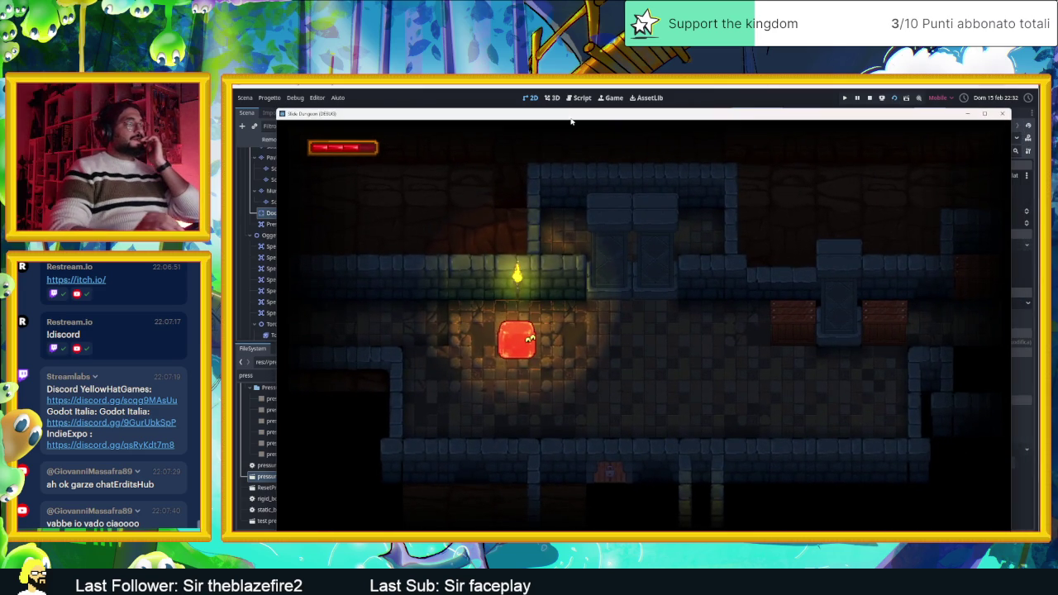
Steer the slime through the first rooms, breaking crates and landing on the pressure plate.
key("Down")
key("Right")
key("Up")
key("Down")
key("Up")
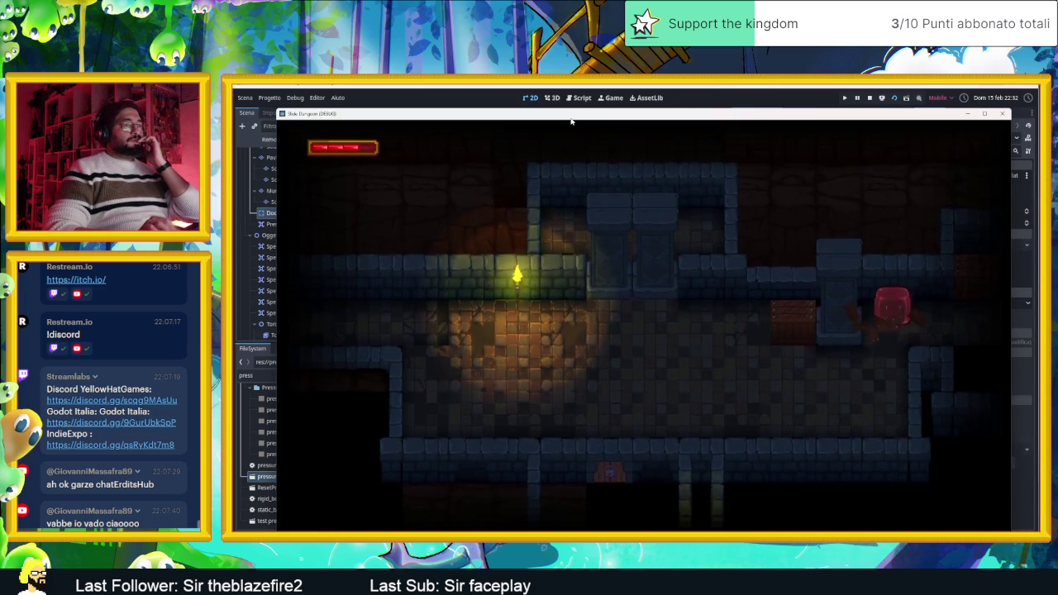
key("Left")
key("Down")
key("Up")
key("Down")
key("Up")
key("Right")
key("Right")
key("Right")
key("Up")
key("Left")
key("Down")
key("Up")
key("Down")
key("Up")
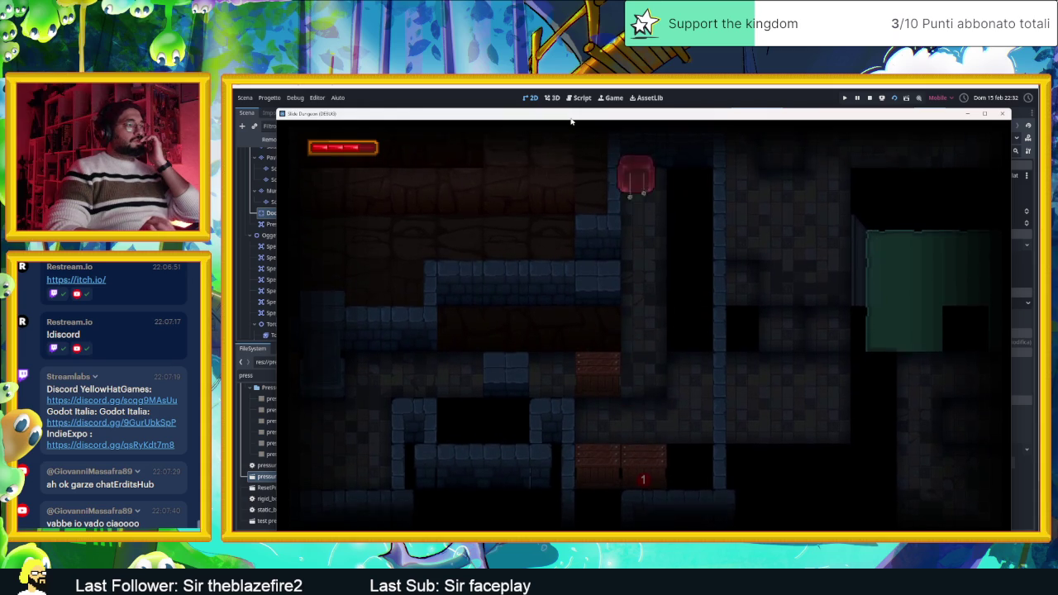
key("Down")
key("Right")
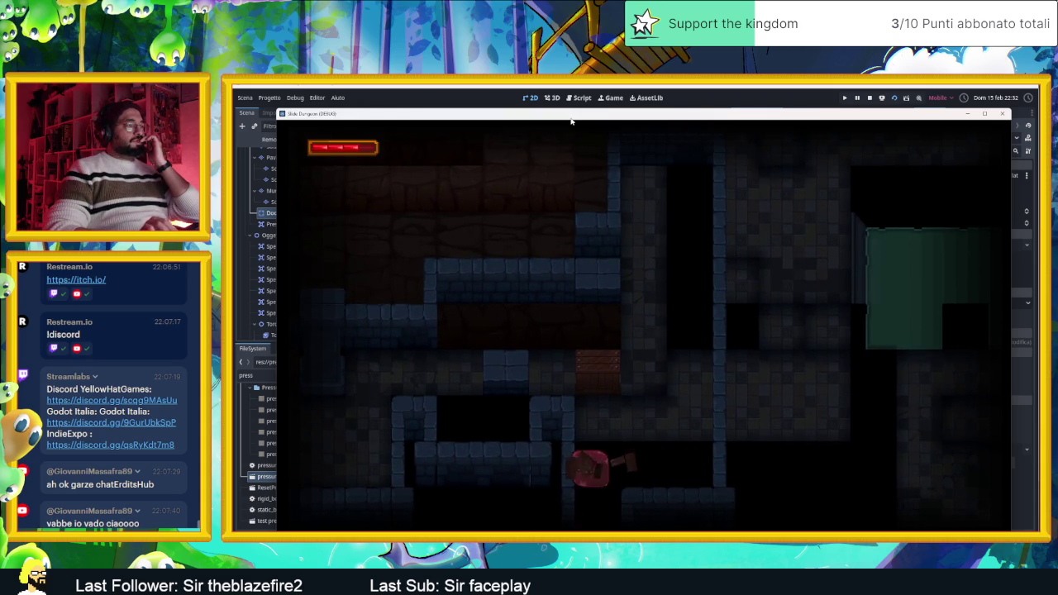
key("Left")
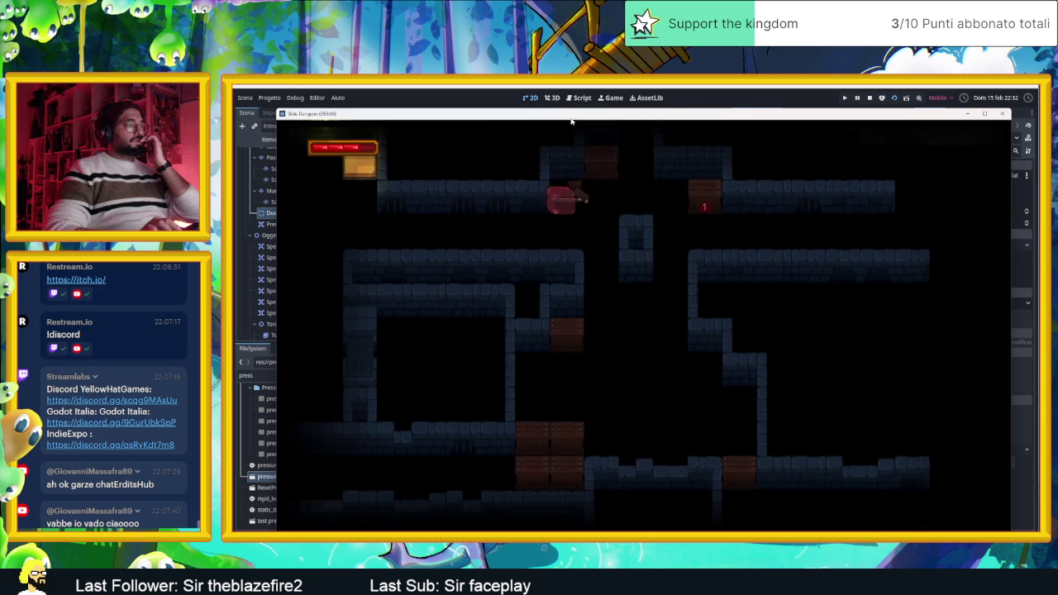
key("Down")
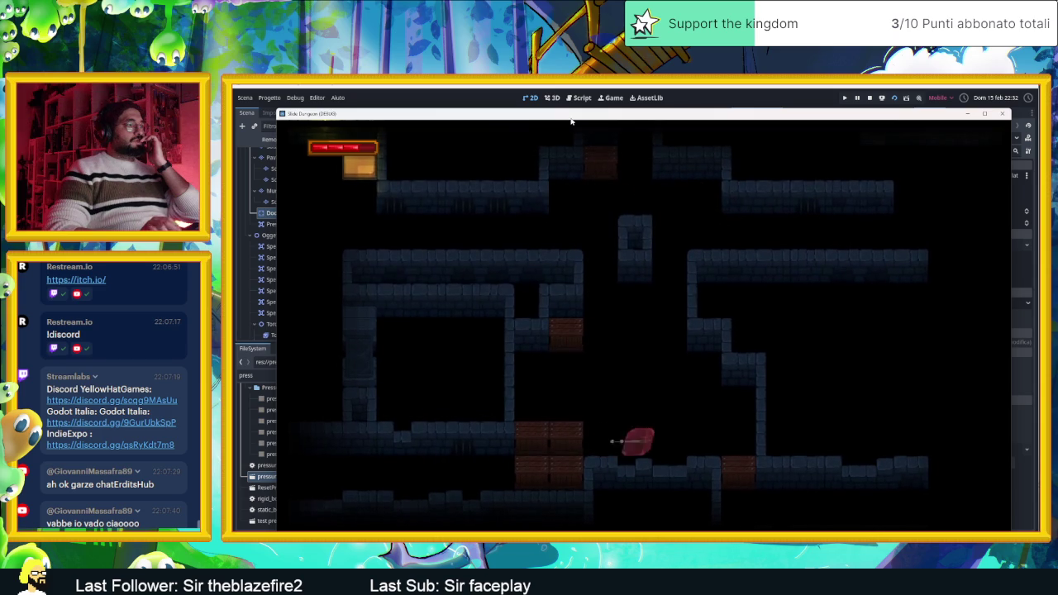
key("Left")
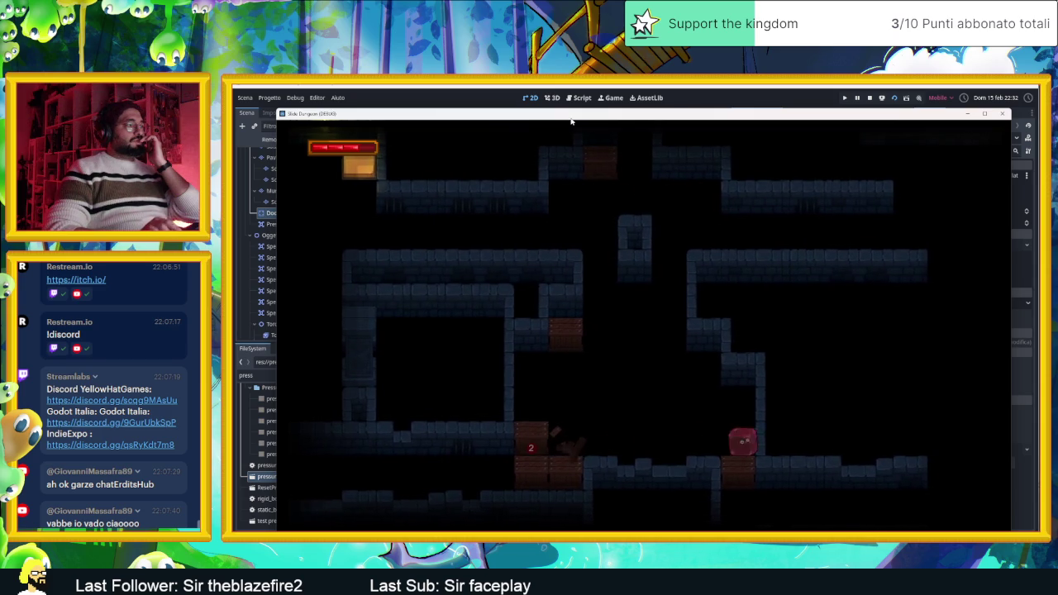
key("Down")
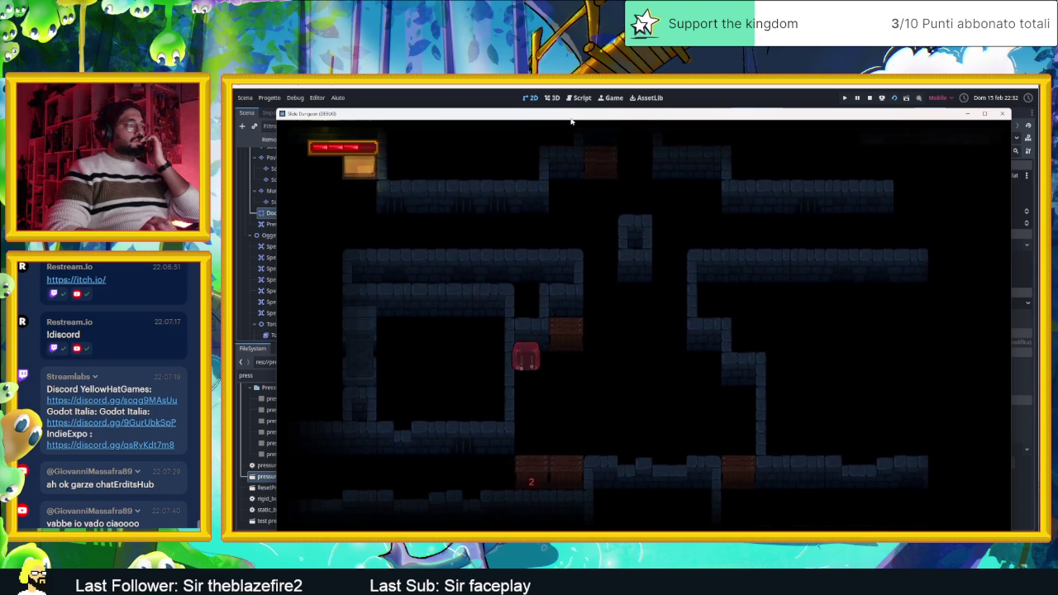
Move the slime down through the lower rooms and confirm door 2 opens.
key("Right")
key("Down")
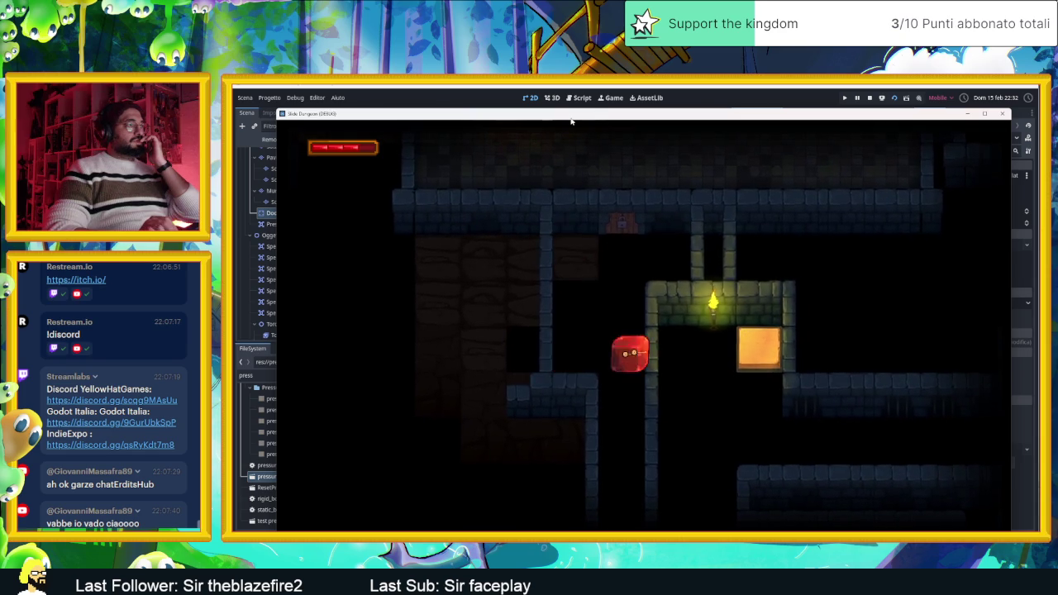
key("Right")
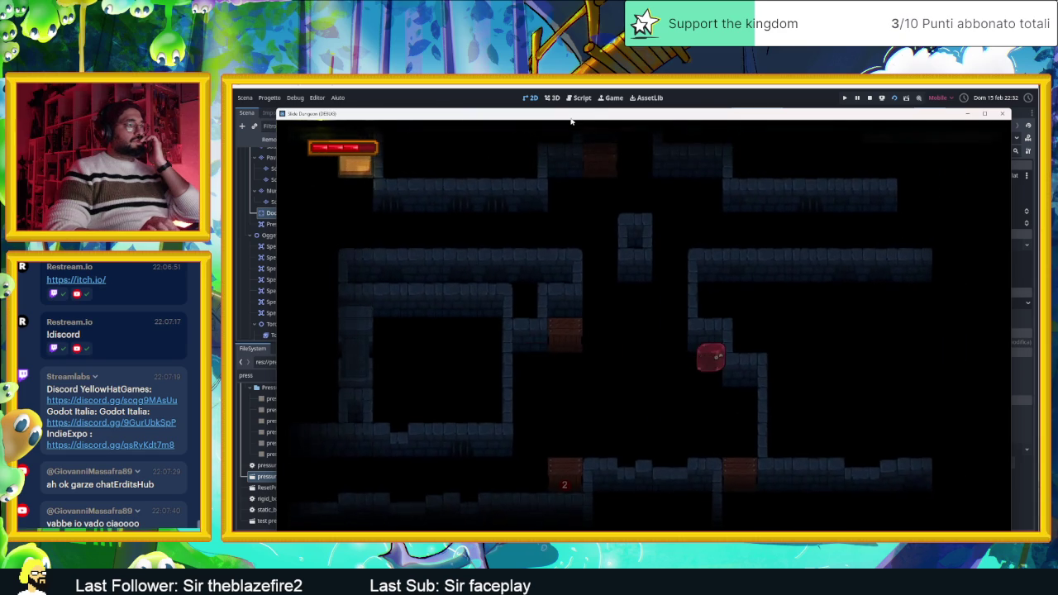
key("Down")
key("Left")
key("Right")
key("Left")
key("Down")
key("Left")
key("Down")
key("Left")
key("Right")
key("Up")
key("Down")
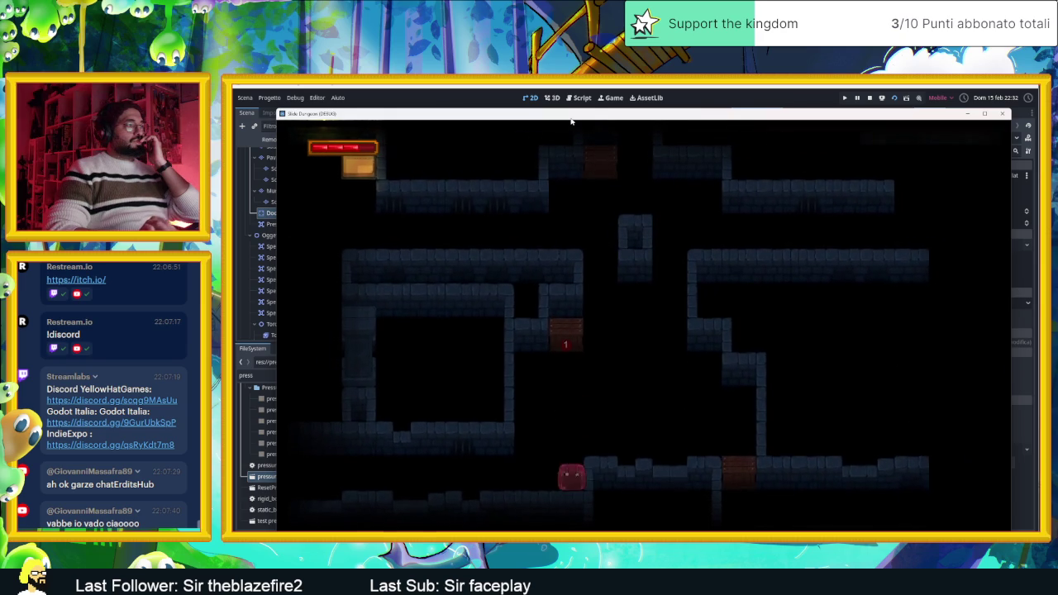
key("Up")
key("Right")
key("Left")
key("Right")
key("Up")
key("Left")
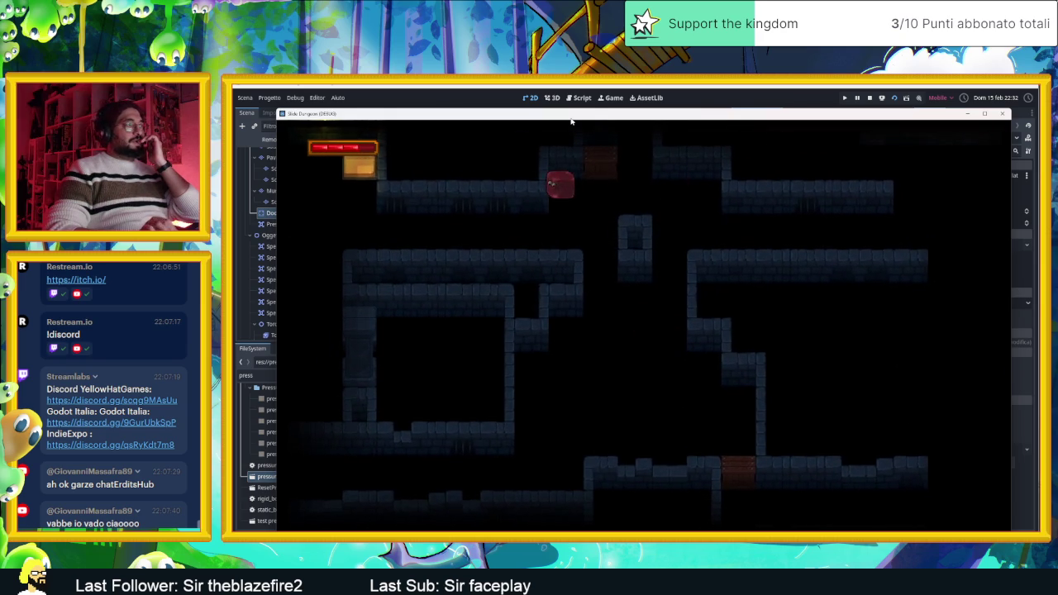
Guide the slime over the orange block and through the torch-lit rooms and ledges.
key("Up")
key("Right")
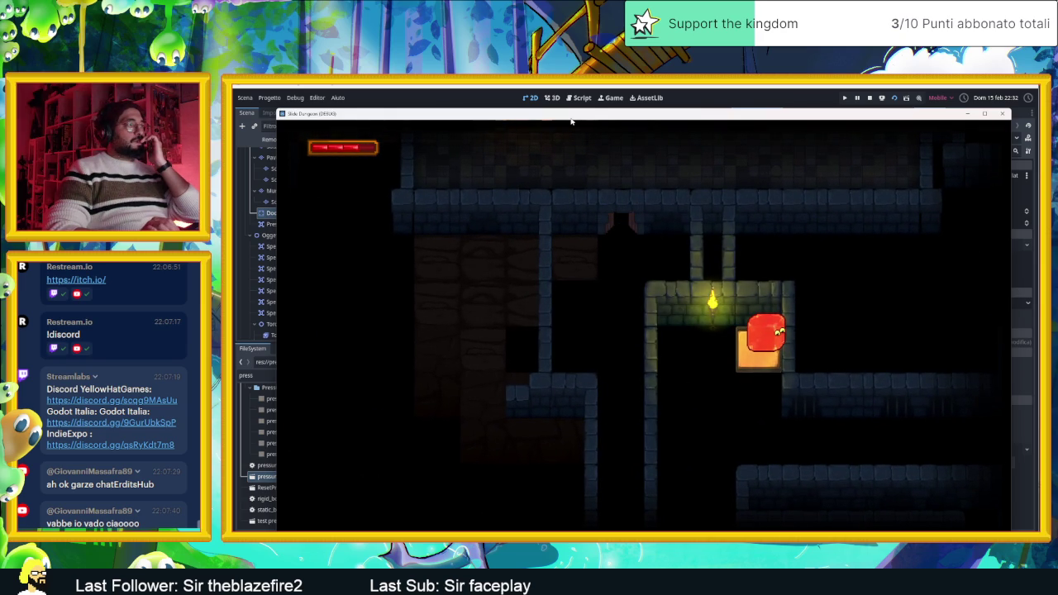
key("Left")
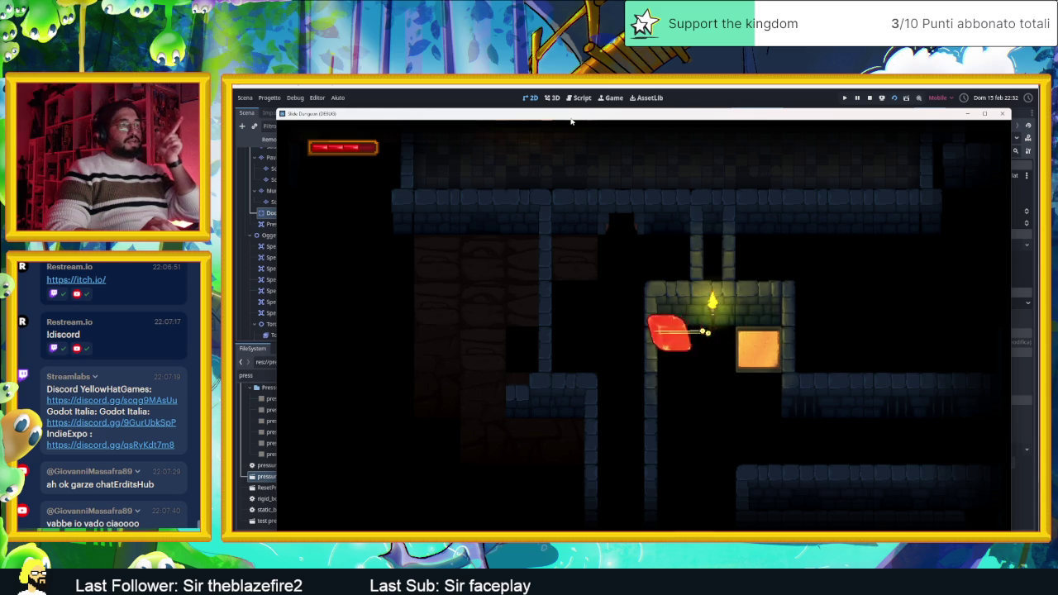
key("Right")
key("Down")
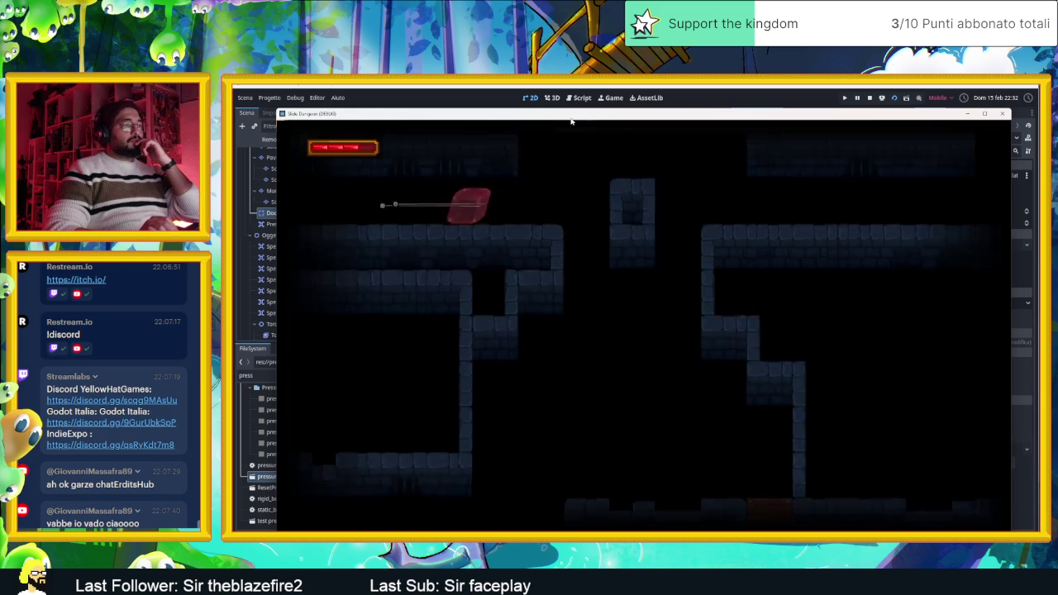
key("Down")
key("Down")
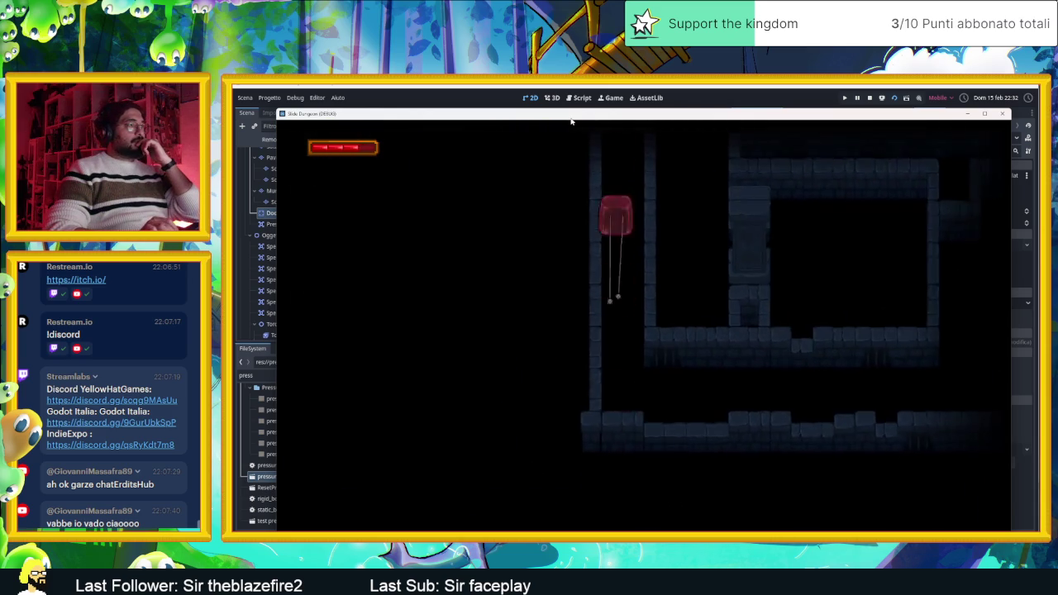
key("Right")
key("Down")
key("Left")
key("Right")
key("Left")
key("Left")
key("Up")
key("Right")
key("Left")
key("Right")
key("Down")
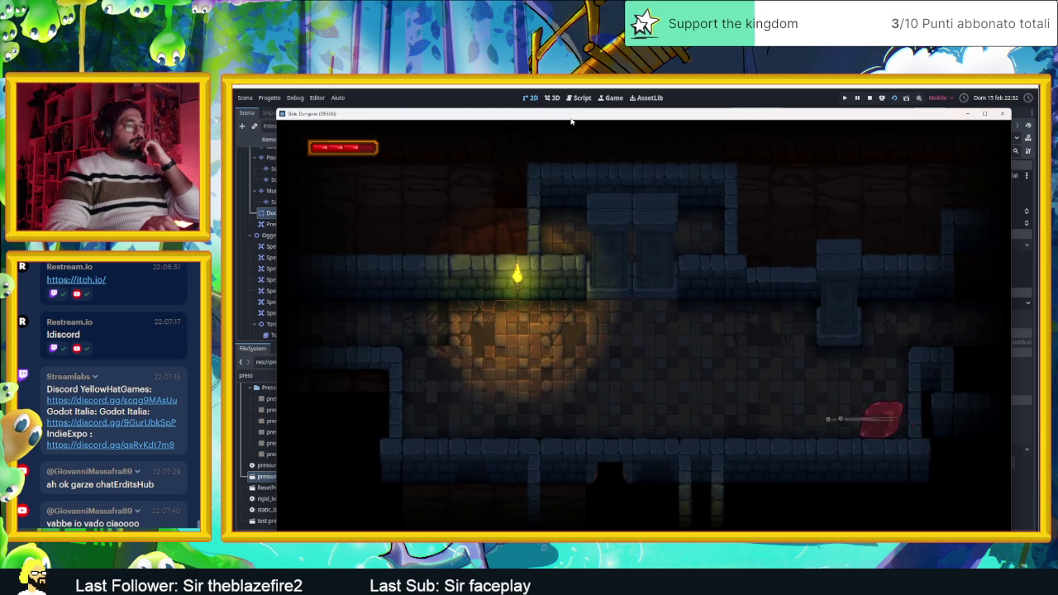
key("Right")
key("Up")
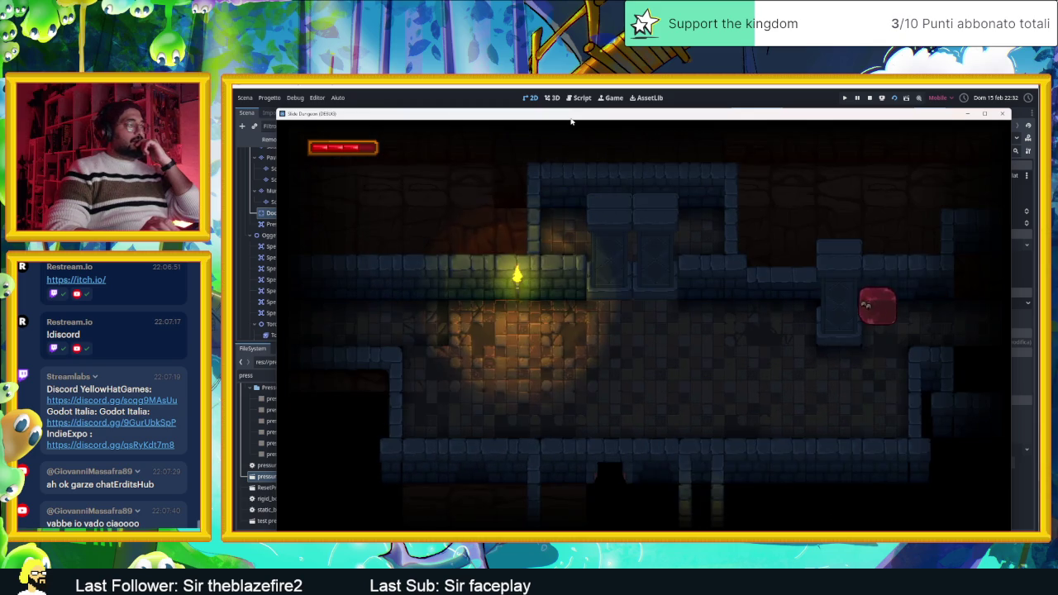
key("Down")
key("Left")
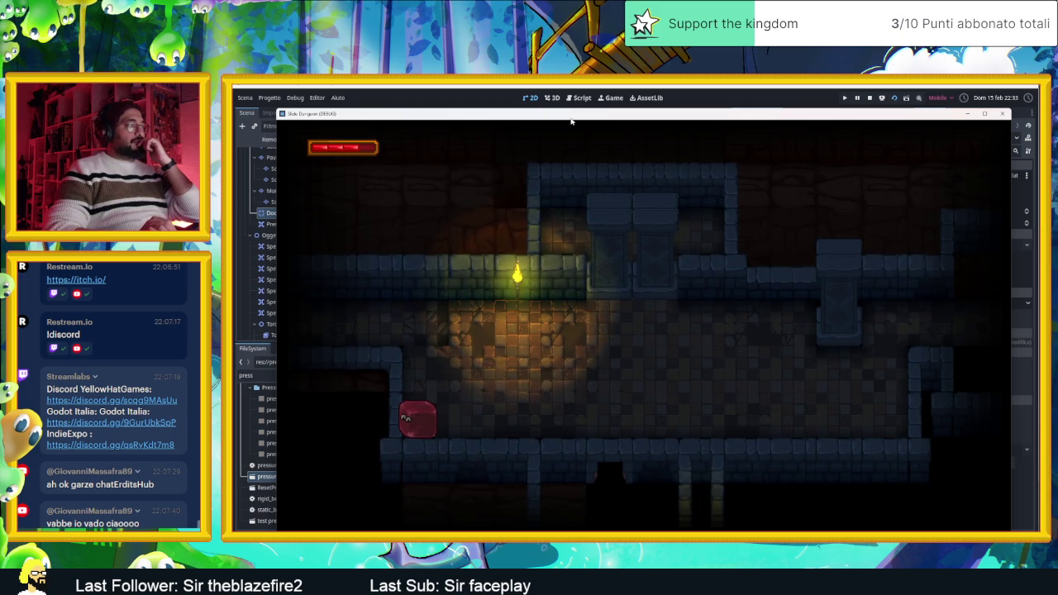
key("Up")
key("Down")
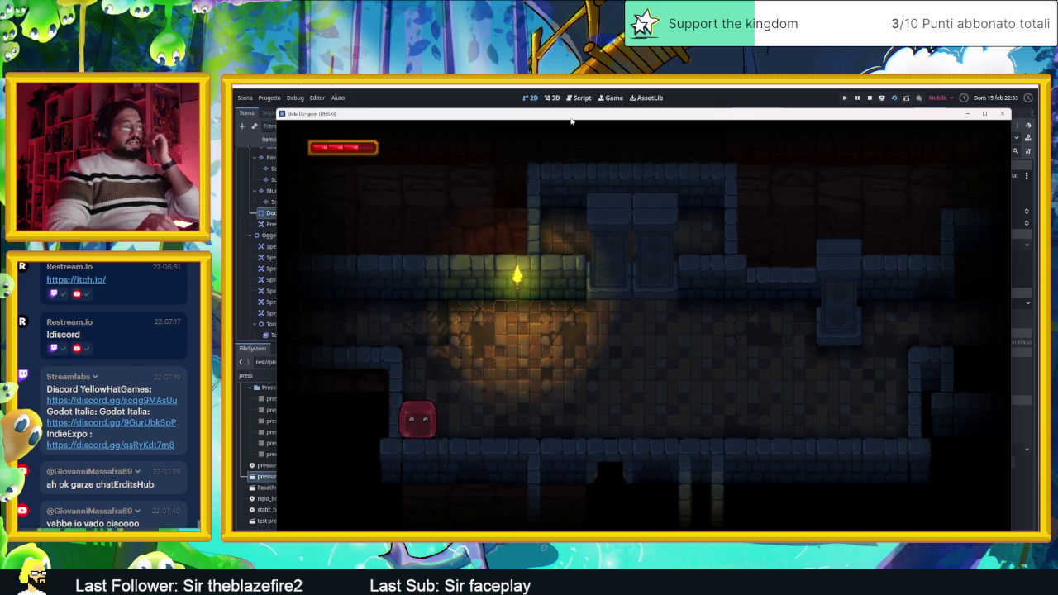
key("Right")
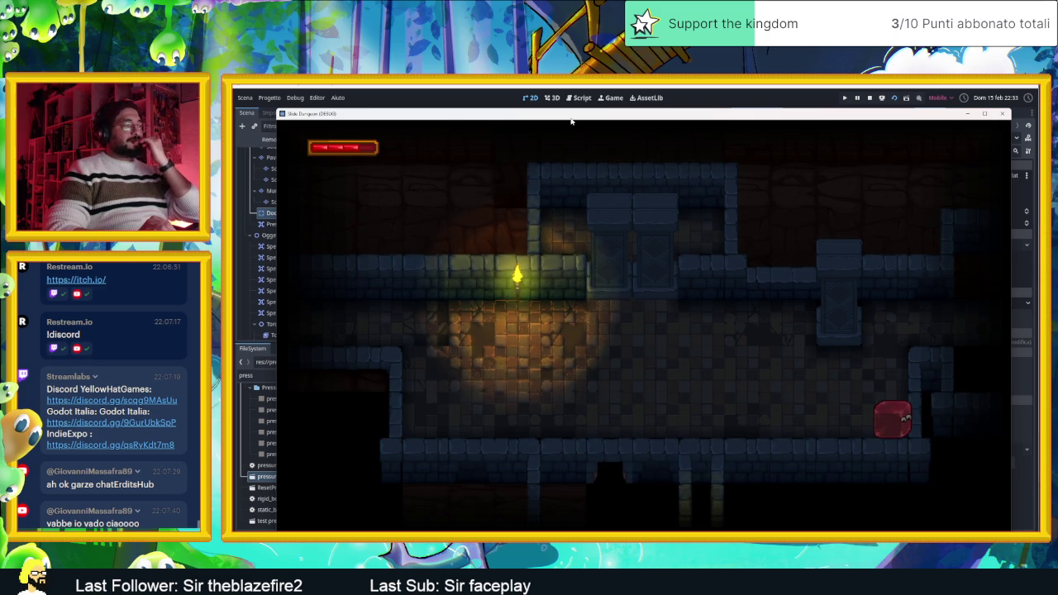
key("Left")
key("Right")
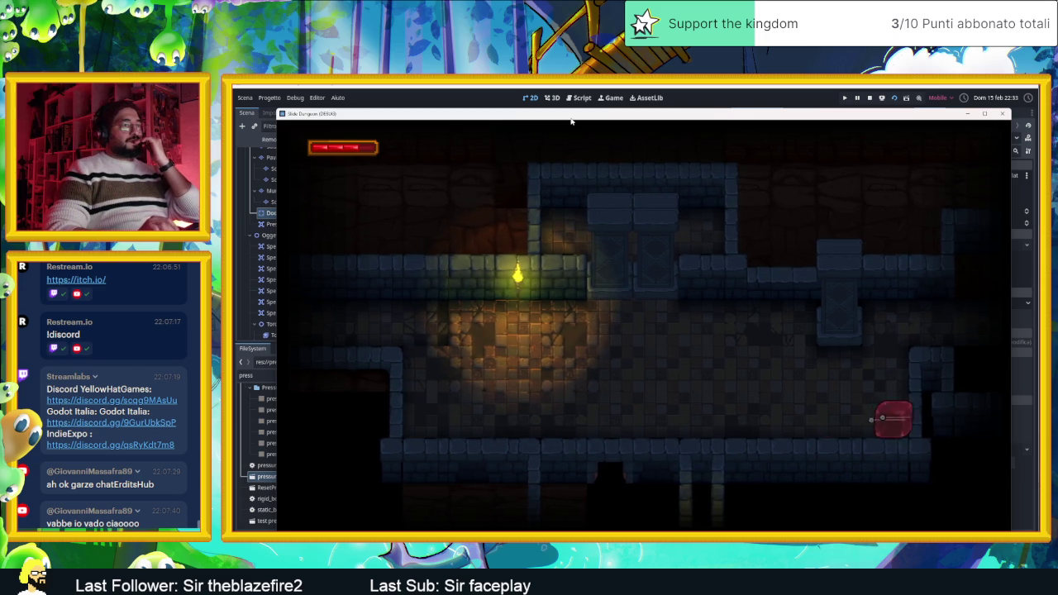
key("Up")
key("Right")
key("Right")
Test the shaft up into the lit room and the bottom corridor, then stop the game.
key("Down")
key("Up")
key("Left")
key("Down")
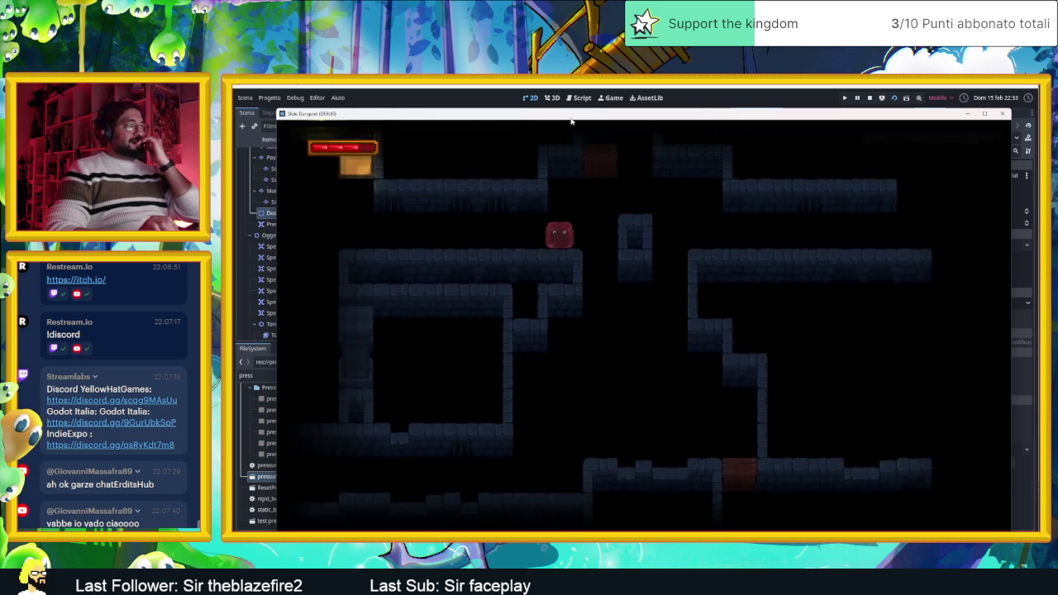
key("Left")
key("Up")
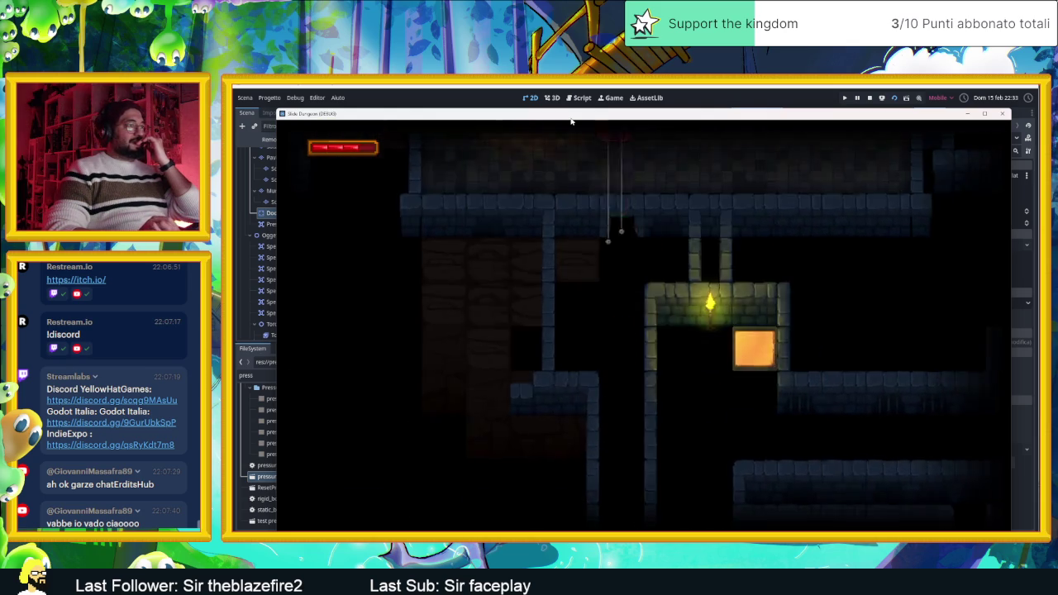
key("Down")
key("Up")
key("Down")
key("Up")
key("Right")
key("Left")
key("Up")
key("Down")
key("Up")
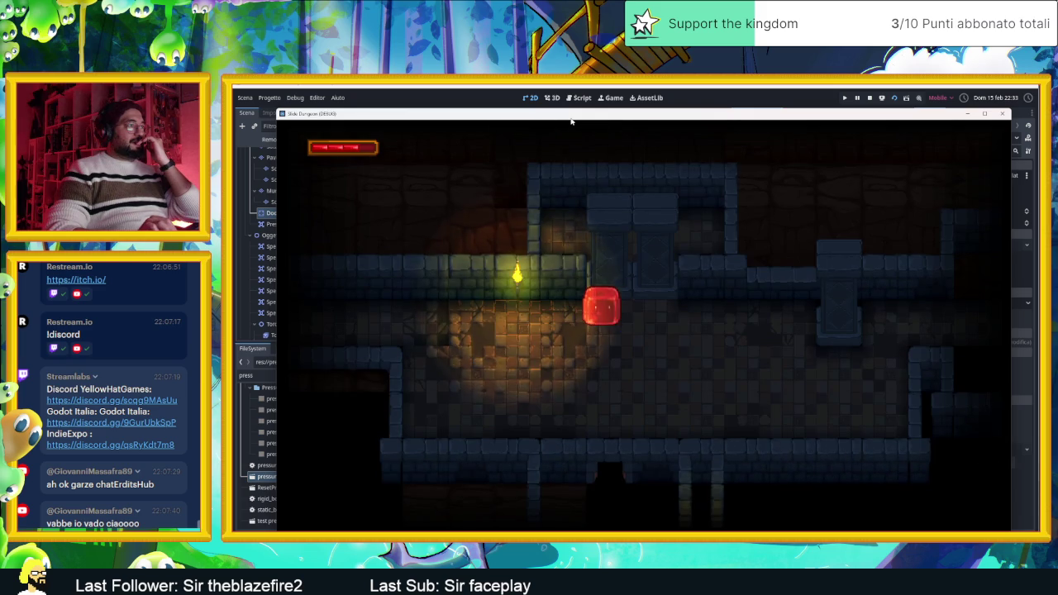
key("Down")
key("Up")
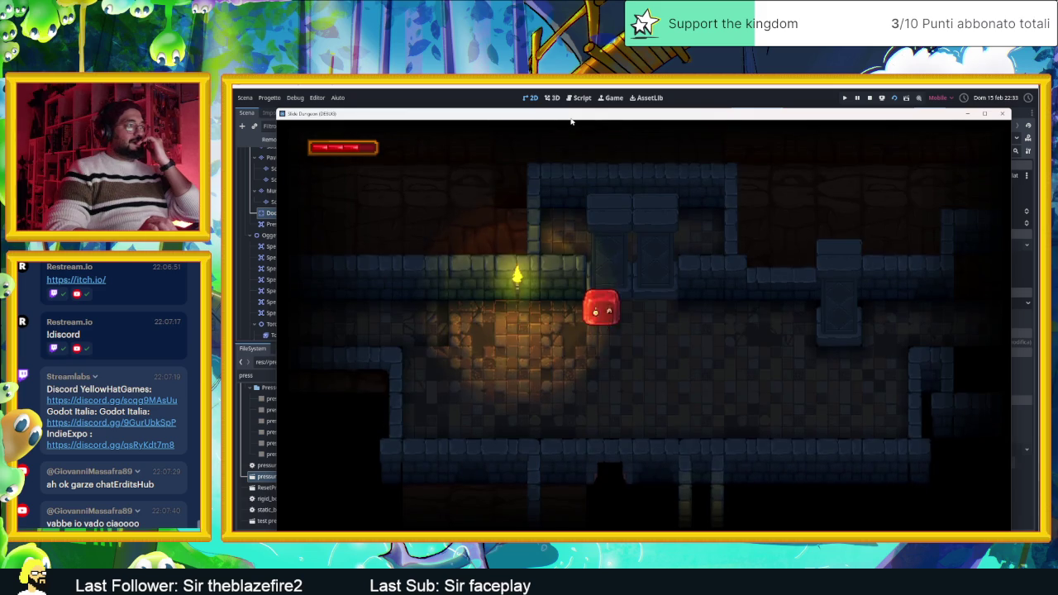
key("Right")
key("Down")
key("Left")
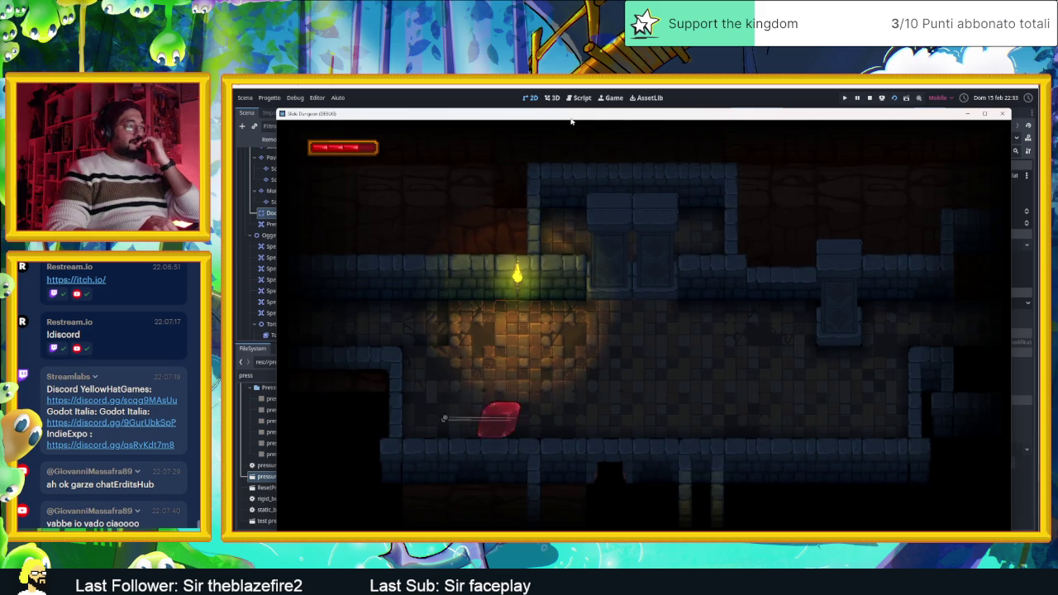
key("Right")
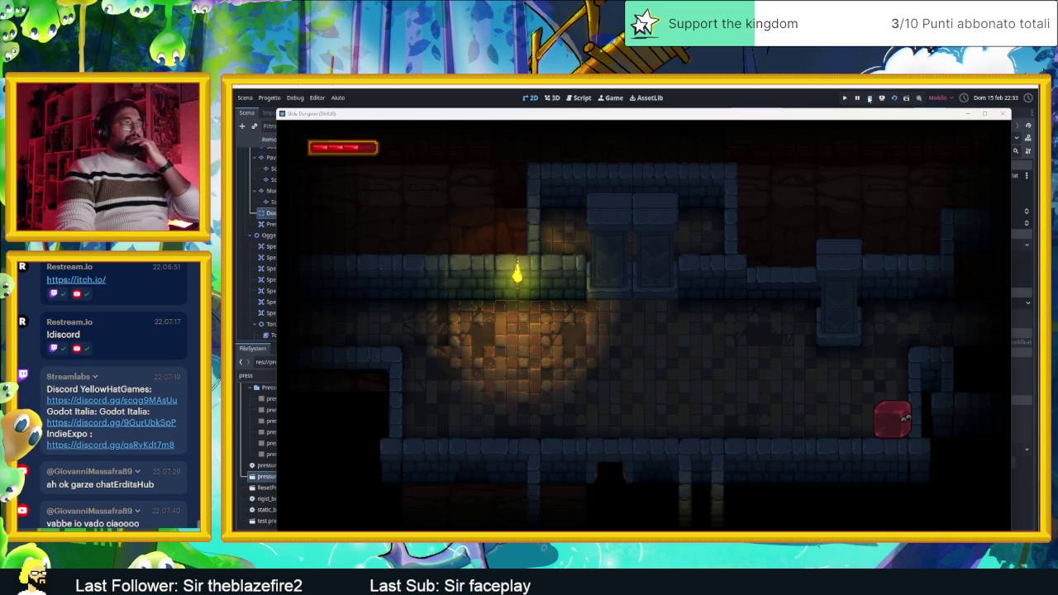
left_click(869, 99)
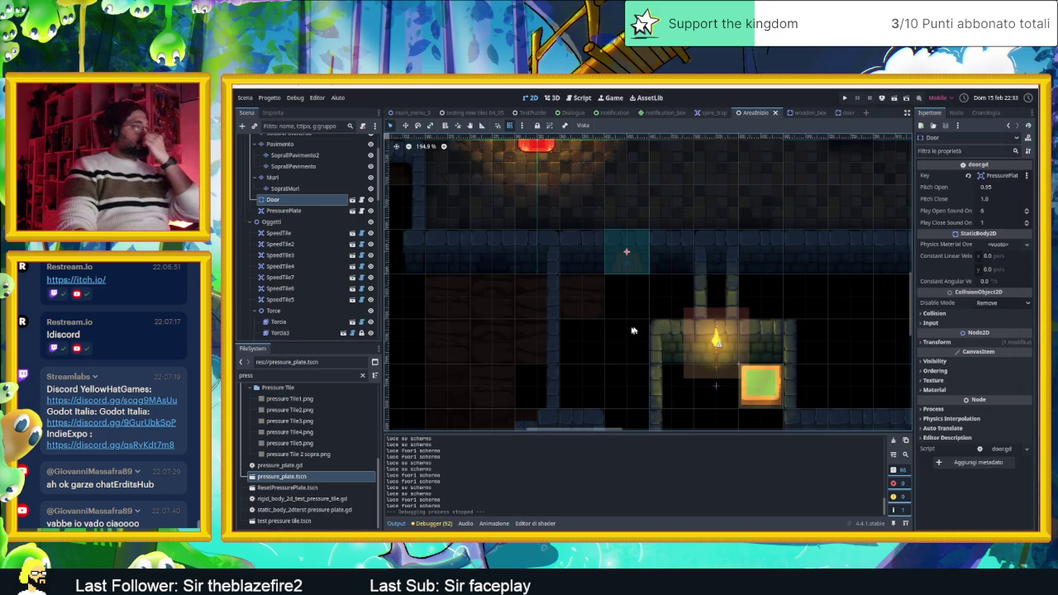
Select the Pavimento layer with the Pavimento matonelle.tres source and the Matonelle Full Random terrain.
scroll(323, 248, "down", 2)
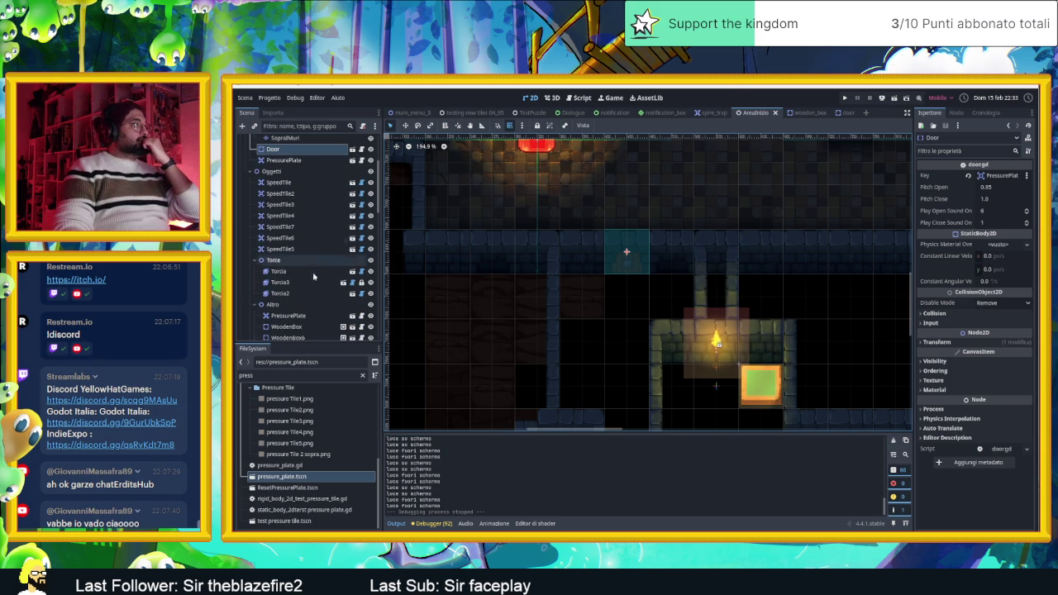
scroll(299, 241, "up", 4)
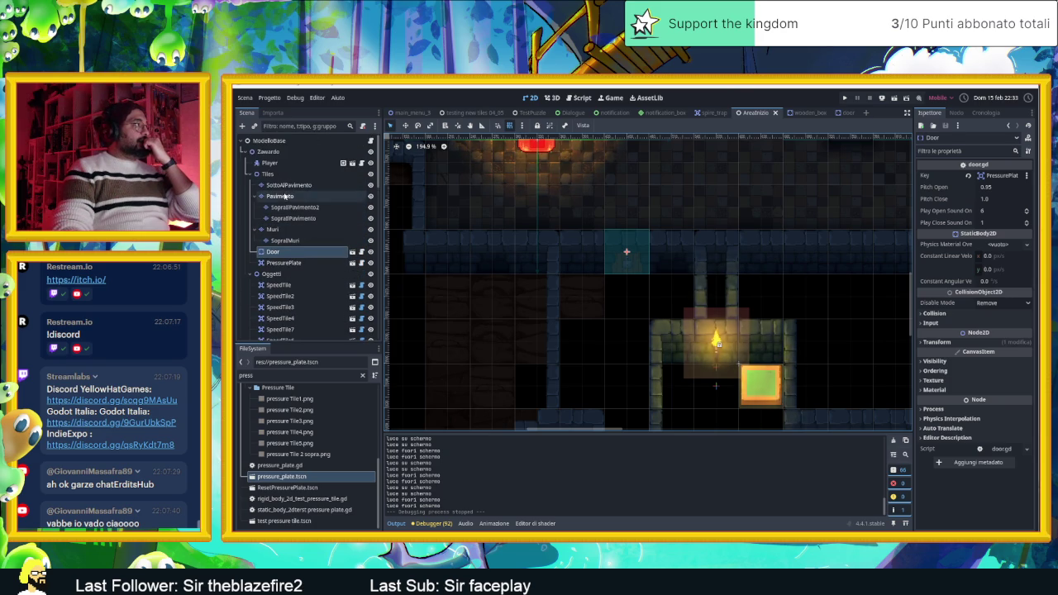
left_click(284, 196)
scroll(711, 355, "right", 3)
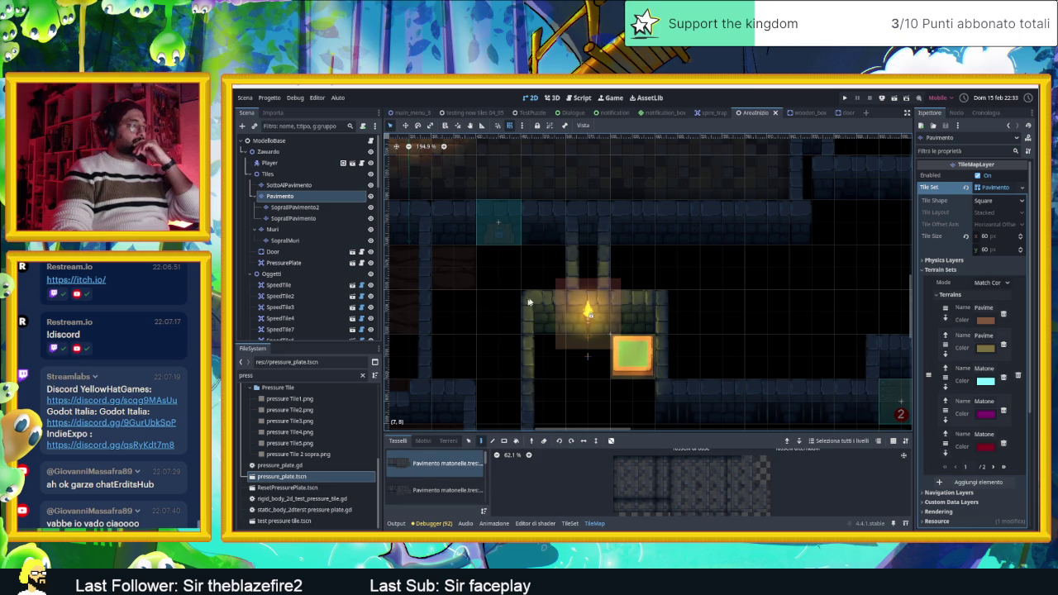
scroll(423, 486, "down", 2)
scroll(431, 488, "down", 3)
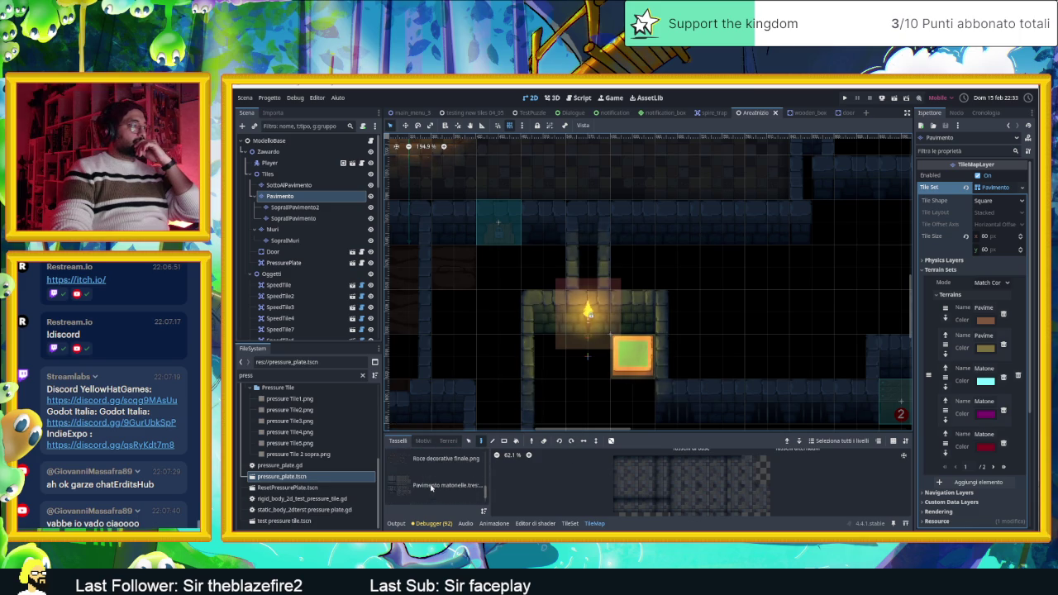
left_click(438, 476)
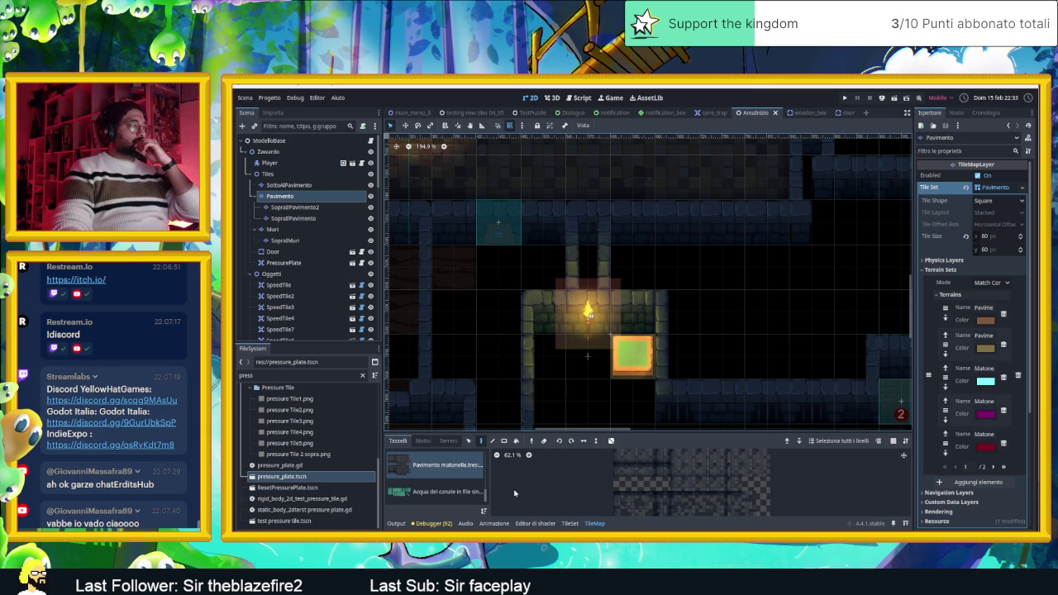
left_click(451, 442)
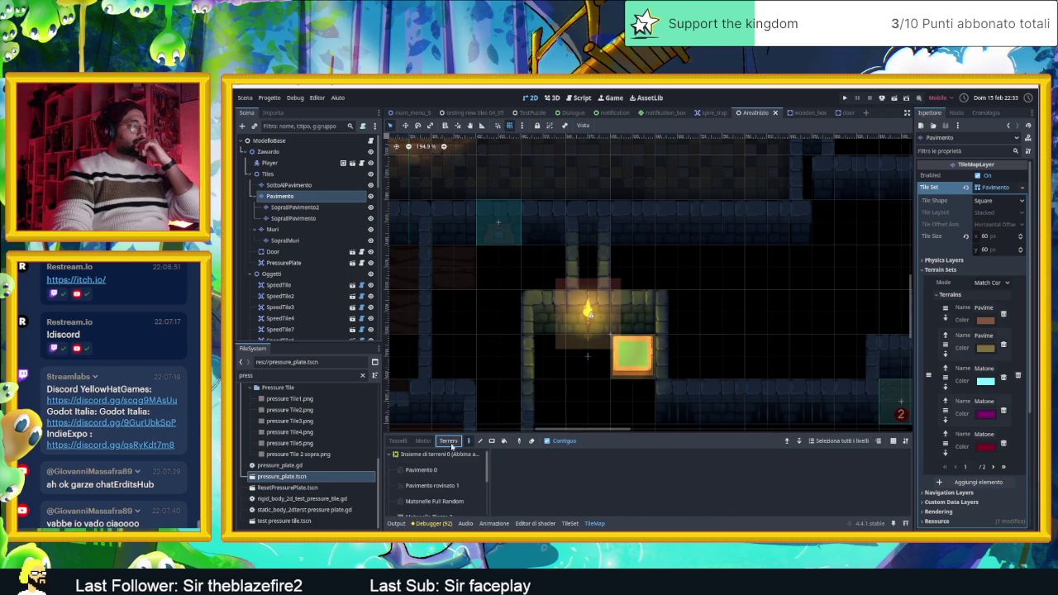
left_click(451, 502)
Paint Matonelle Full Random floor tiles along the room's floor row.
scroll(538, 248, "up", 3)
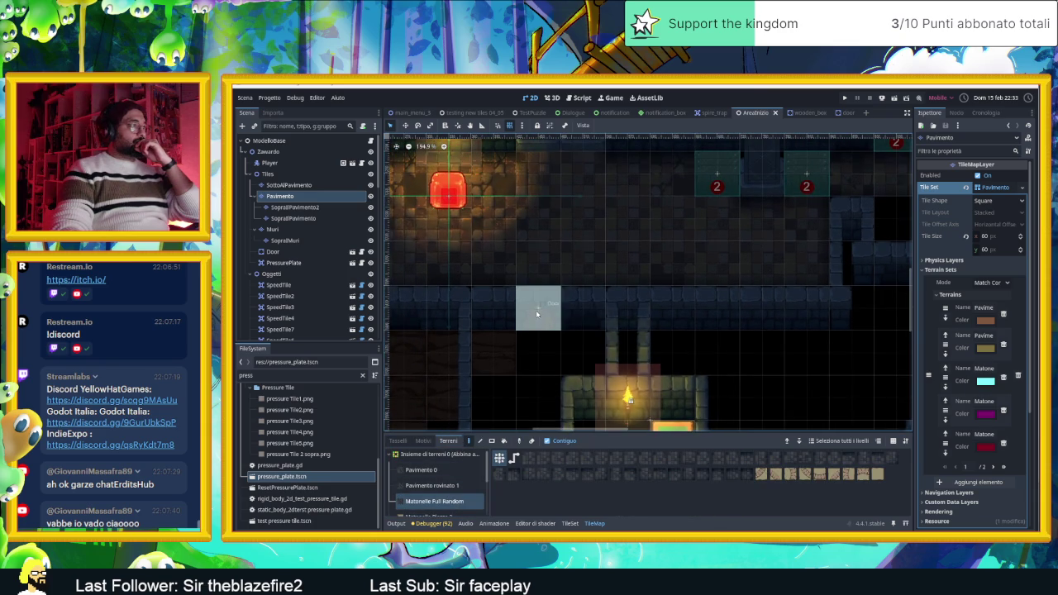
left_click(539, 354)
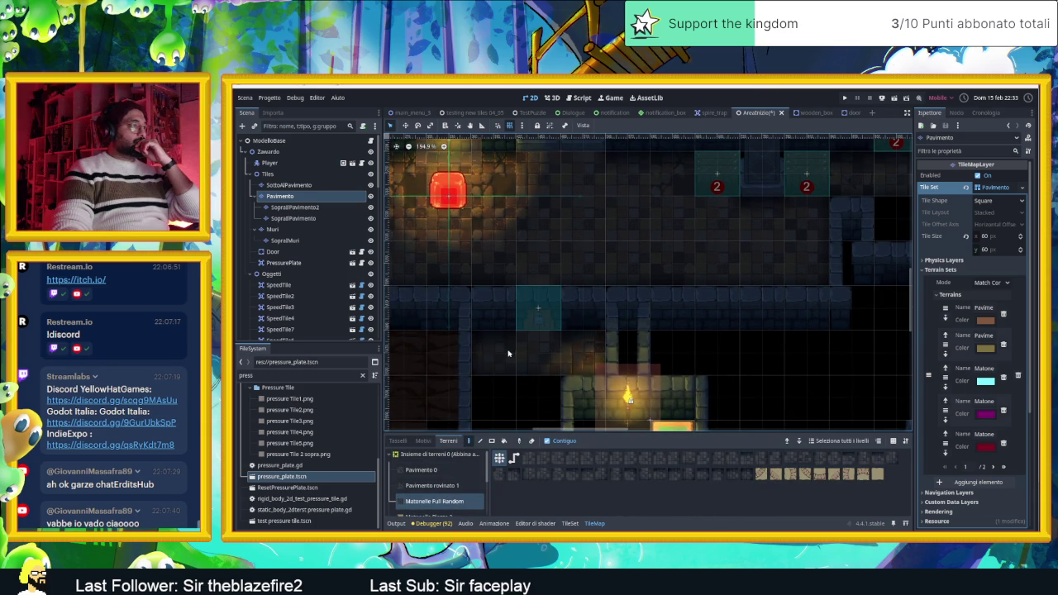
scroll(538, 380, "down", 3)
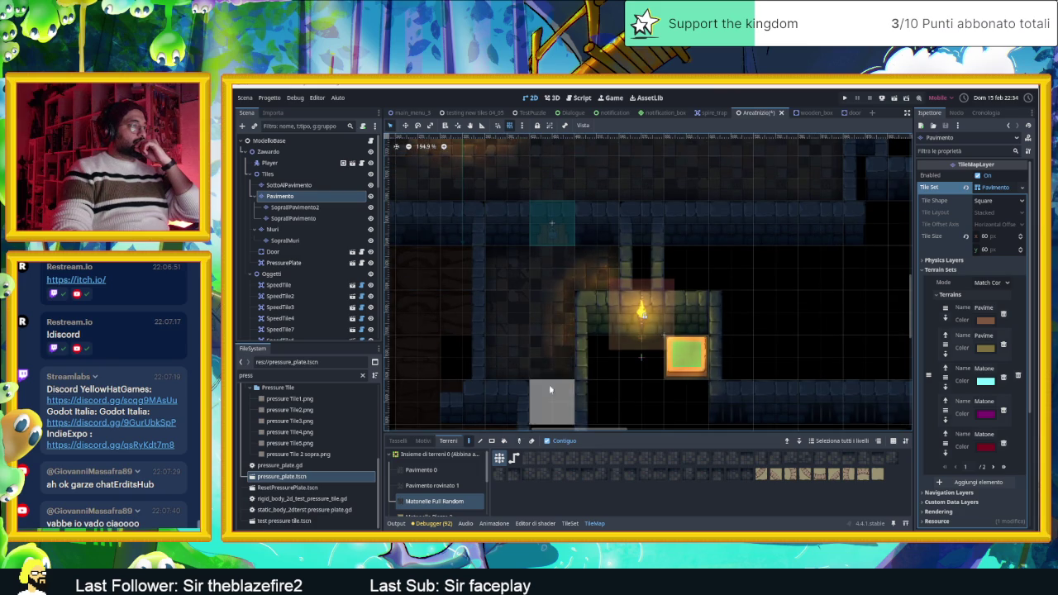
left_click(608, 365)
left_click_drag(607, 365, 638, 366)
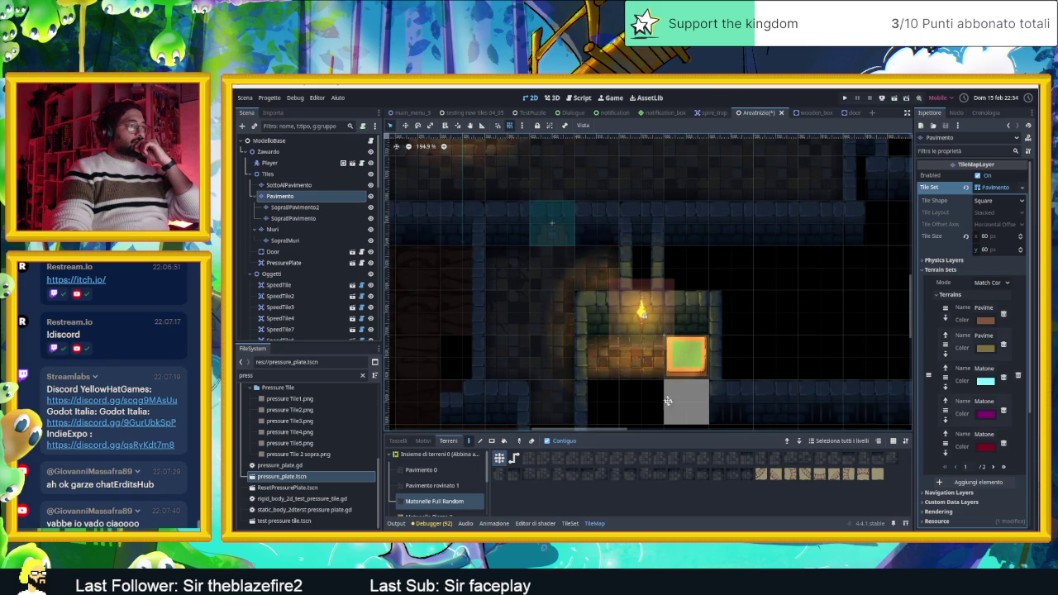
scroll(633, 327, "down", 5)
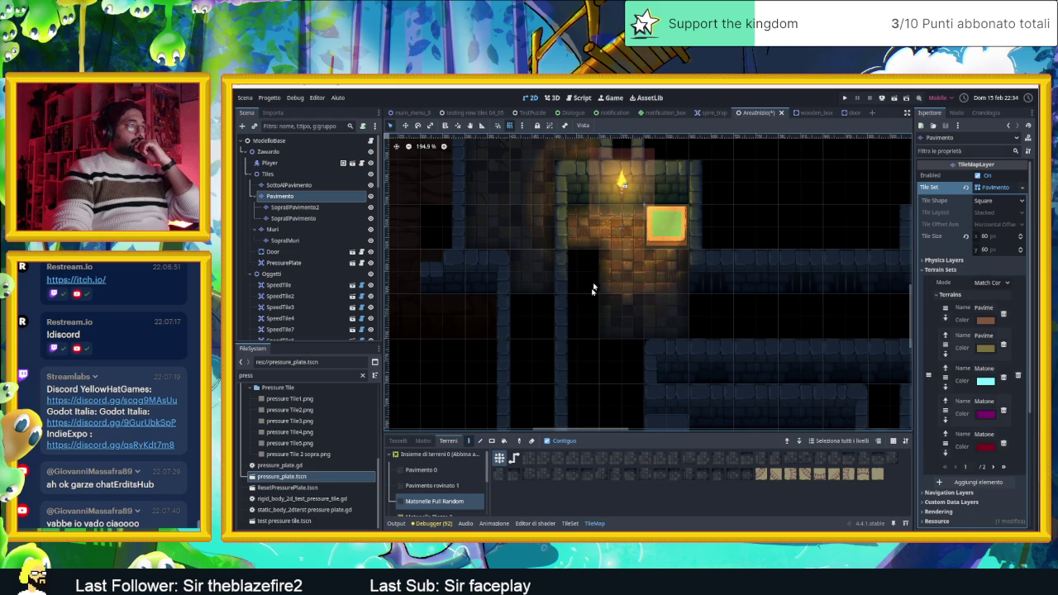
scroll(608, 389, "down", 4)
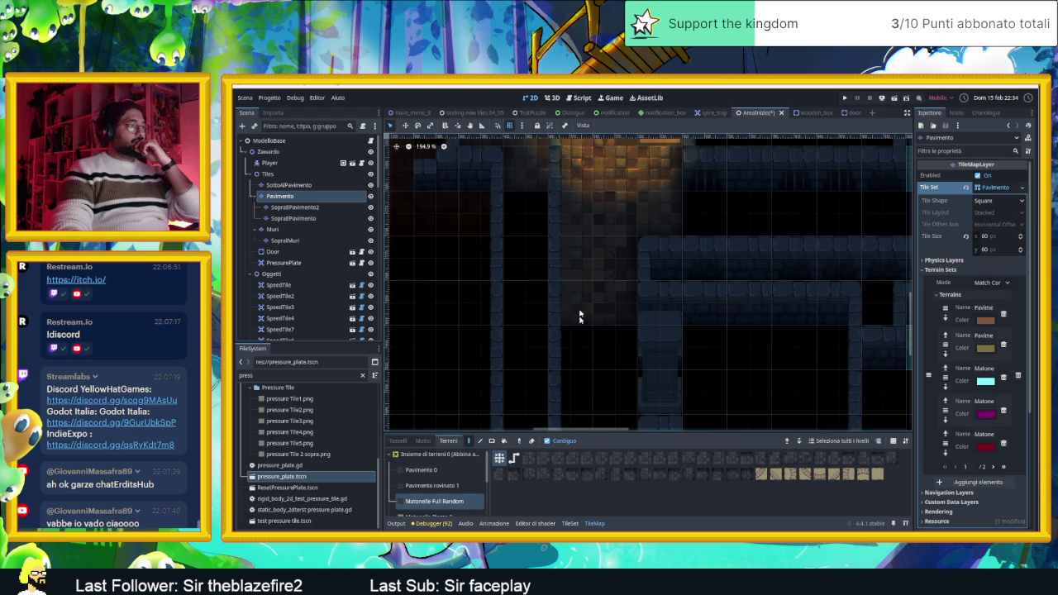
scroll(599, 248, "down", 3)
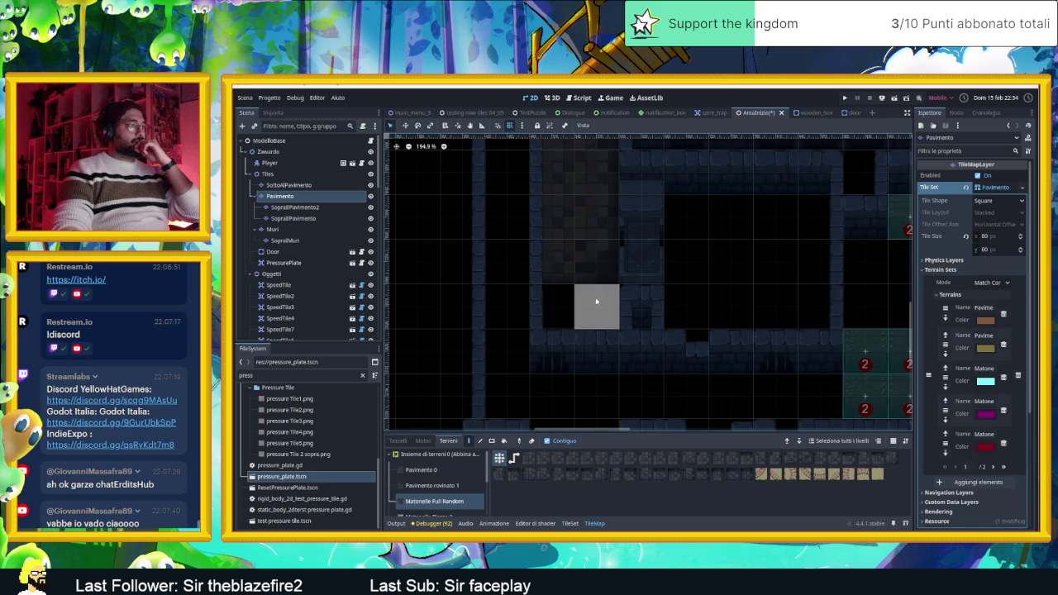
scroll(644, 279, "up", 3)
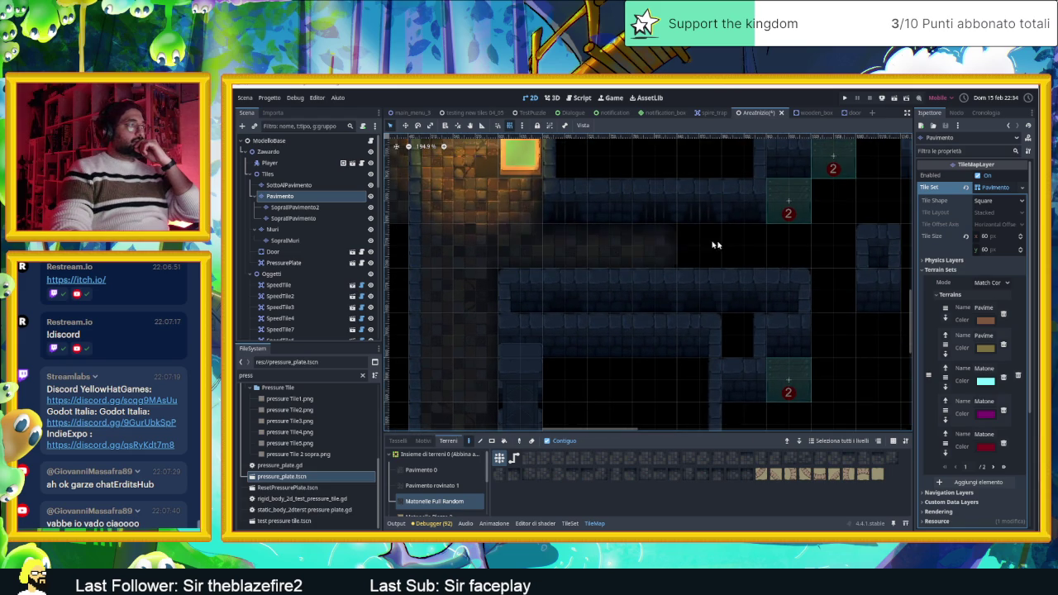
Fill three empty corridor cells and a vertical corridor strip with floor terrain.
left_click_drag(787, 243, 567, 324)
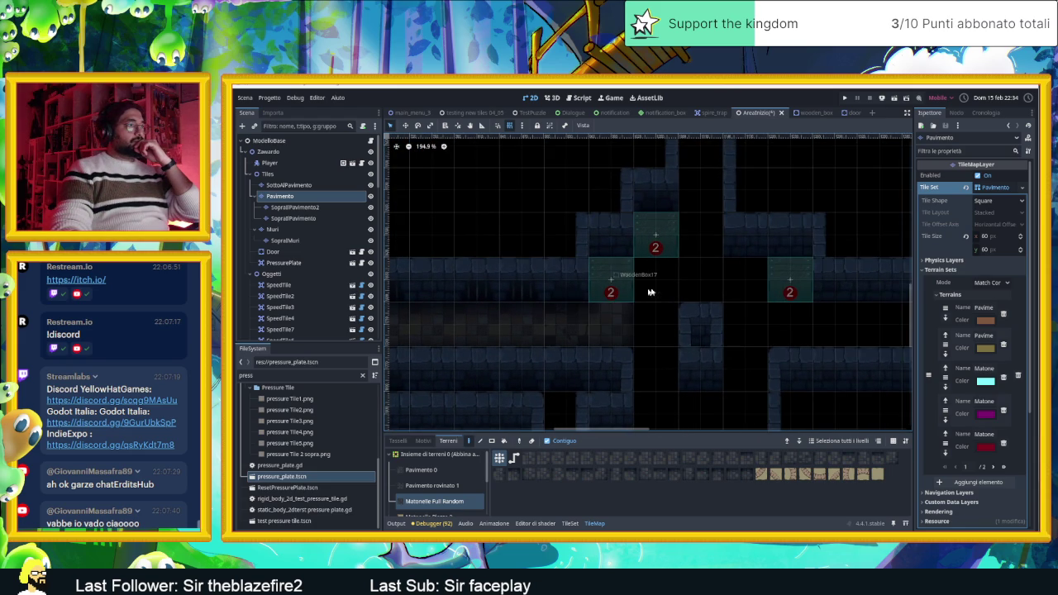
left_click_drag(645, 285, 756, 286)
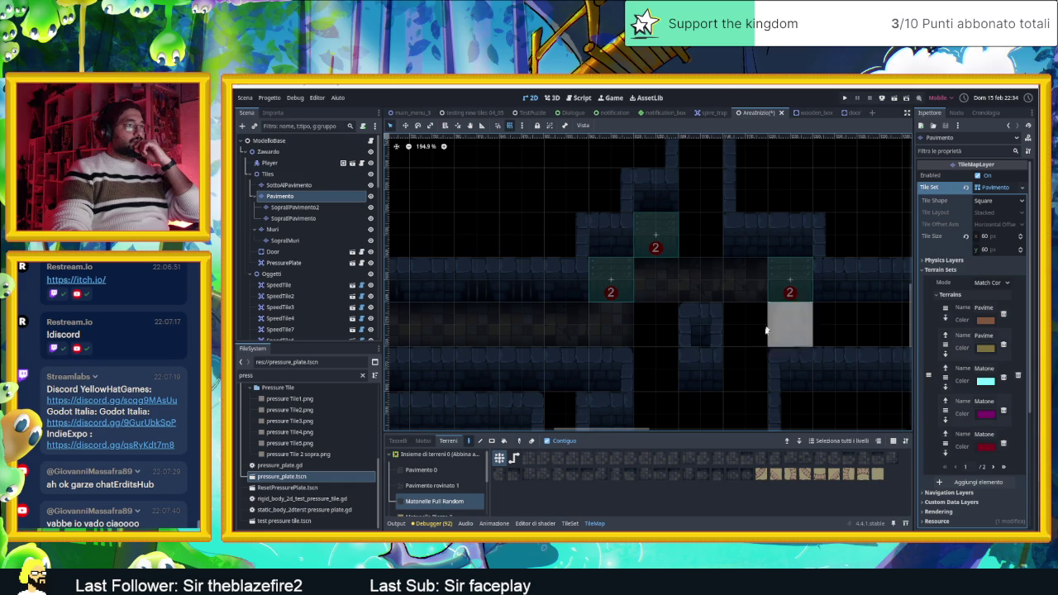
left_click_drag(640, 415, 645, 306)
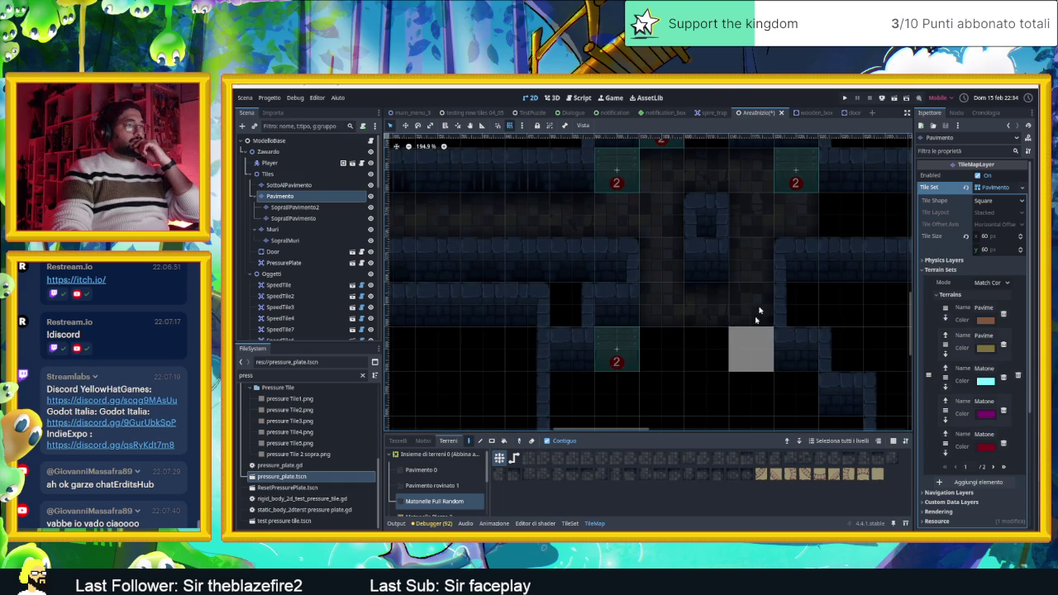
scroll(748, 298, "down", 3)
left_click_drag(604, 248, 604, 388)
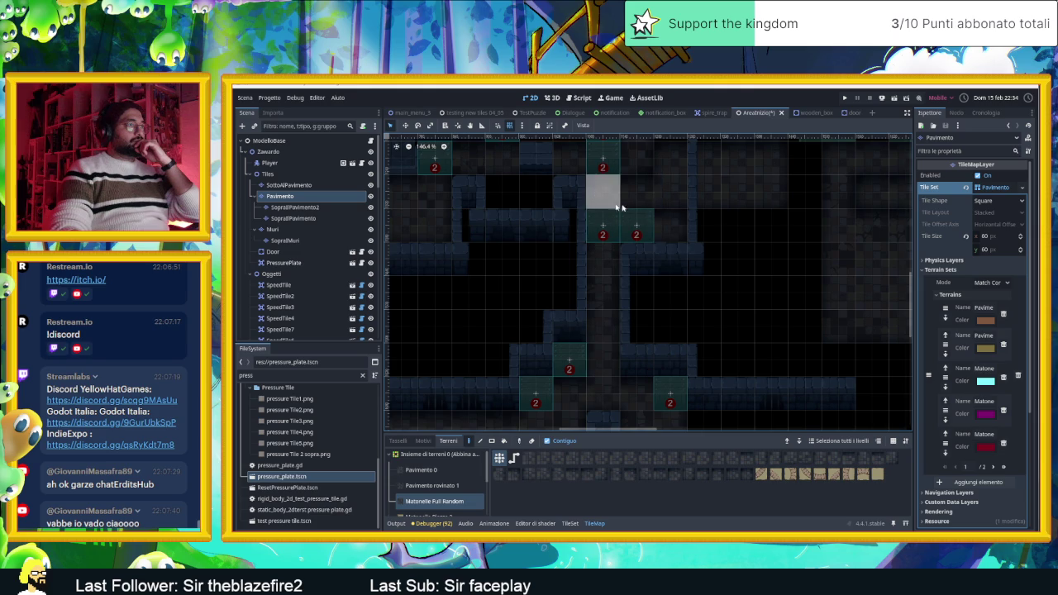
scroll(657, 267, "up", 3)
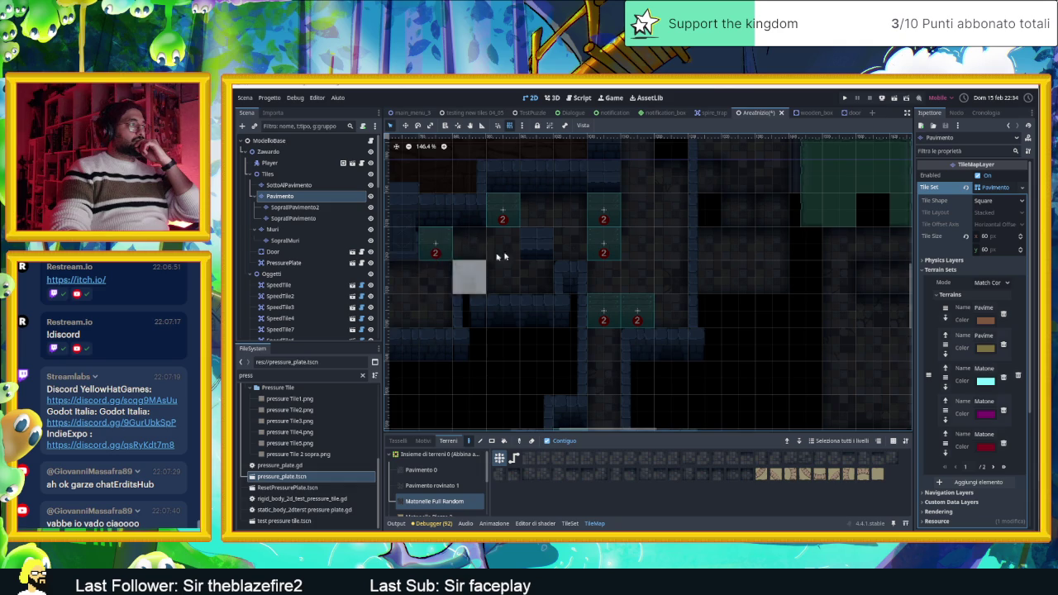
Pan across the level past the tiles marked 2 back to the lit torch room.
left_click_drag(534, 248, 694, 274)
left_click_drag(795, 266, 631, 148)
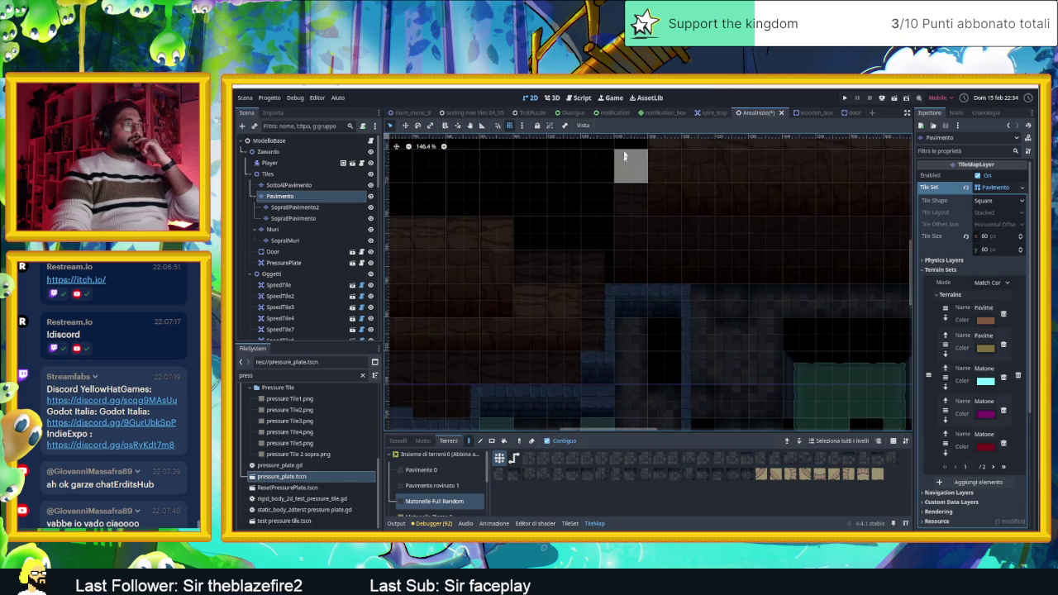
mouse_move(661, 365)
left_mouse_down()
mouse_move(697, 354)
mouse_move(668, 373)
mouse_move(744, 306)
left_mouse_up()
scroll(668, 372, "down", 2)
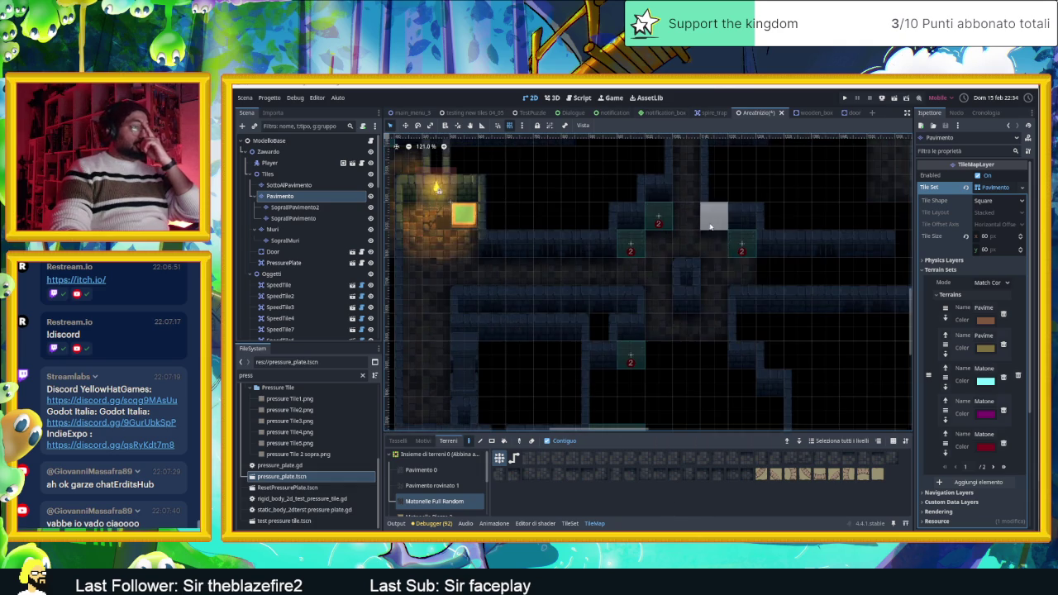
scroll(725, 303, "down", 5)
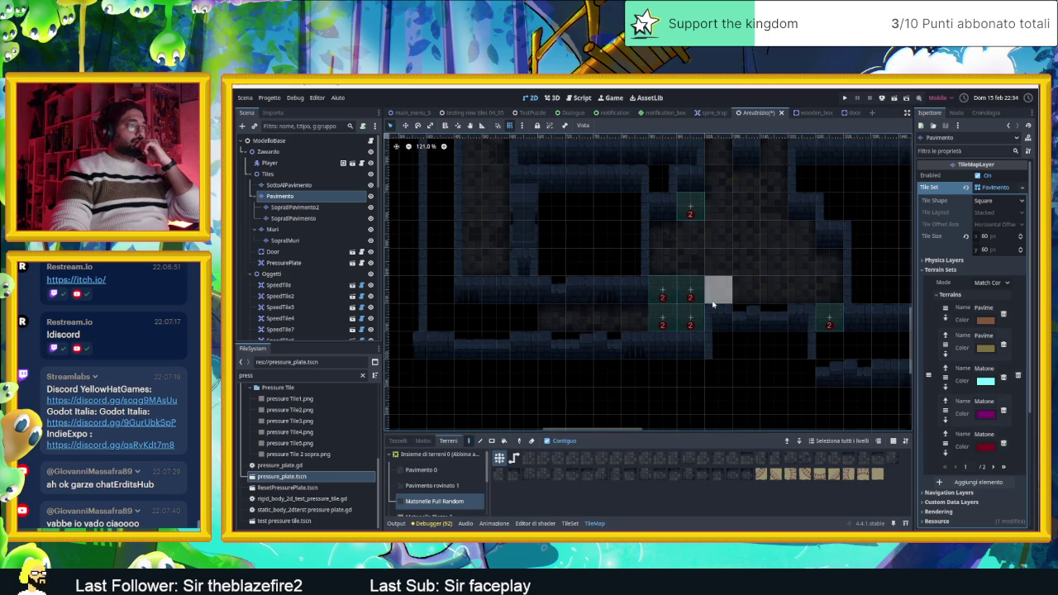
left_click_drag(608, 316, 838, 317)
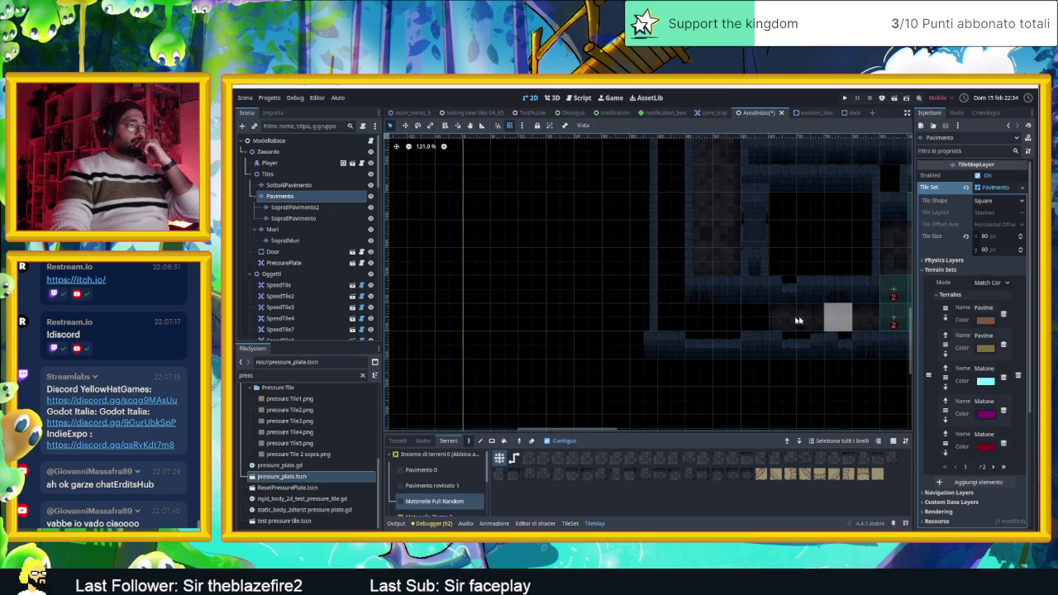
left_click_drag(701, 265, 643, 372)
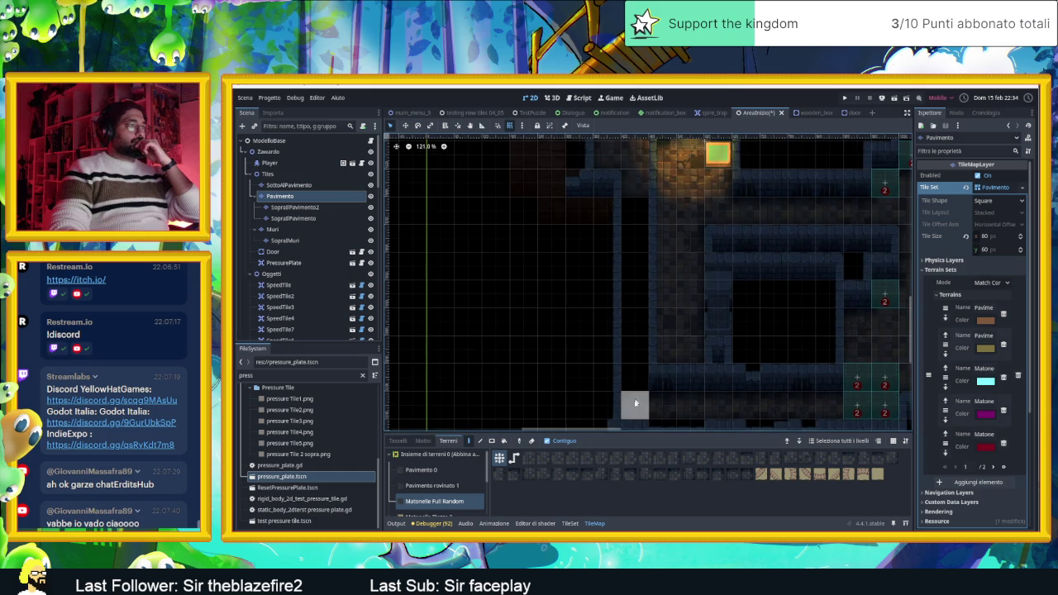
left_click_drag(703, 274, 667, 338)
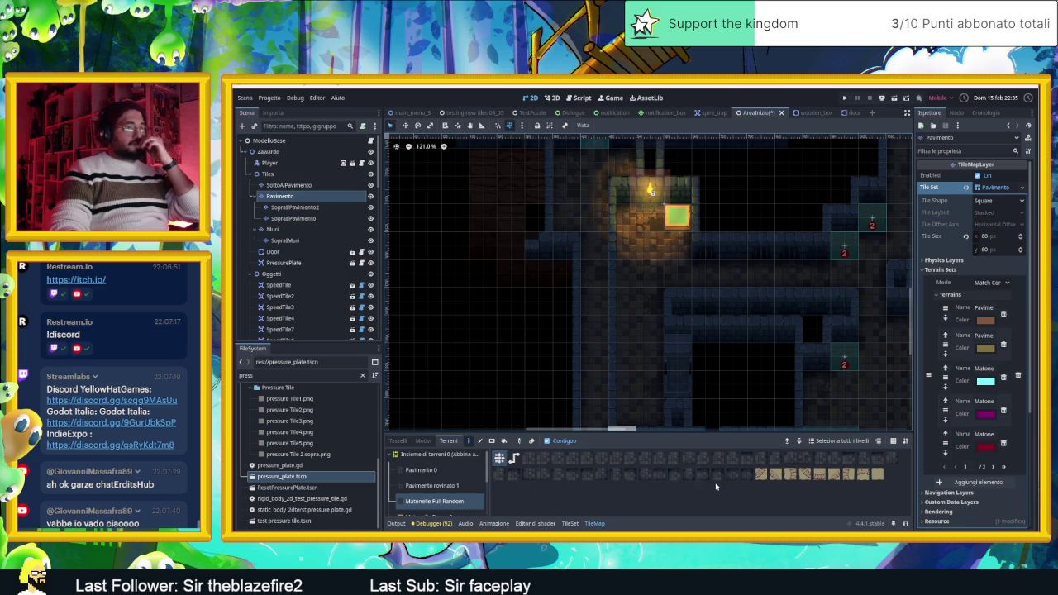
scroll(677, 363, "up", 2)
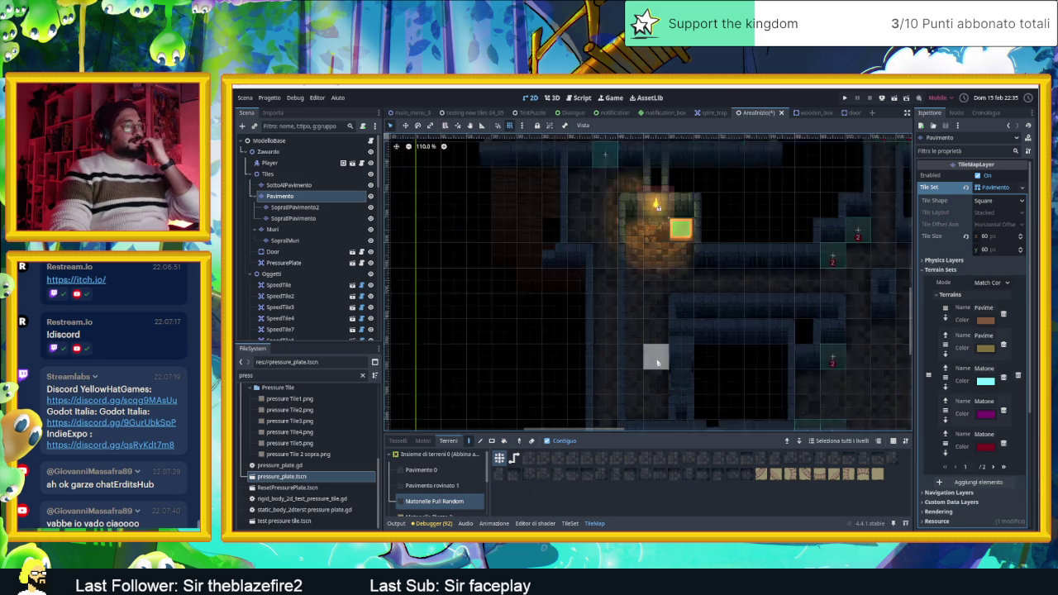
scroll(639, 329, "up", 1)
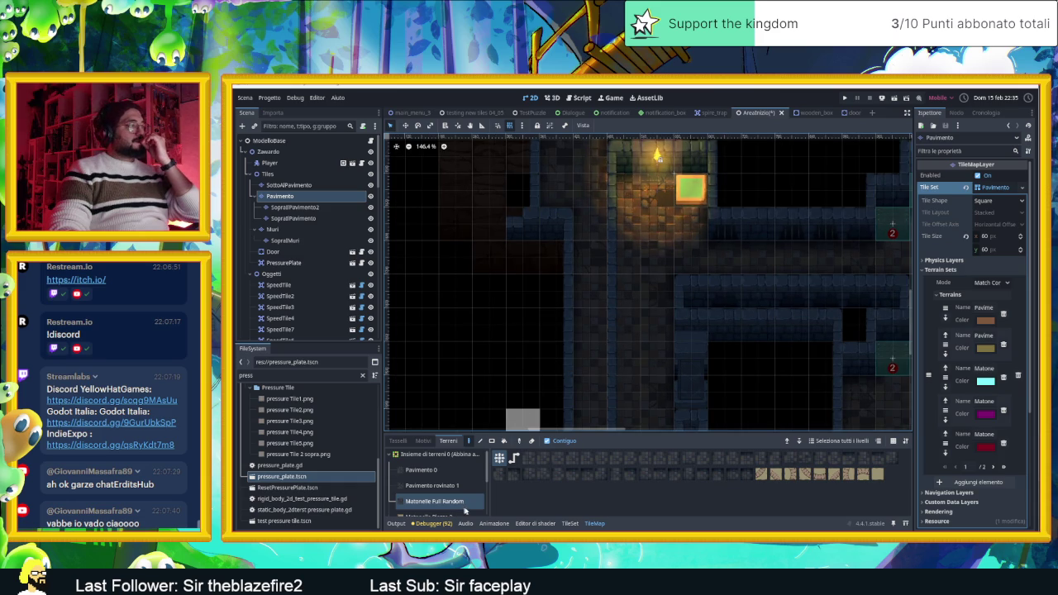
Pick floor tiles from the Pavimento atlas for painting on the tile map.
left_click(571, 524)
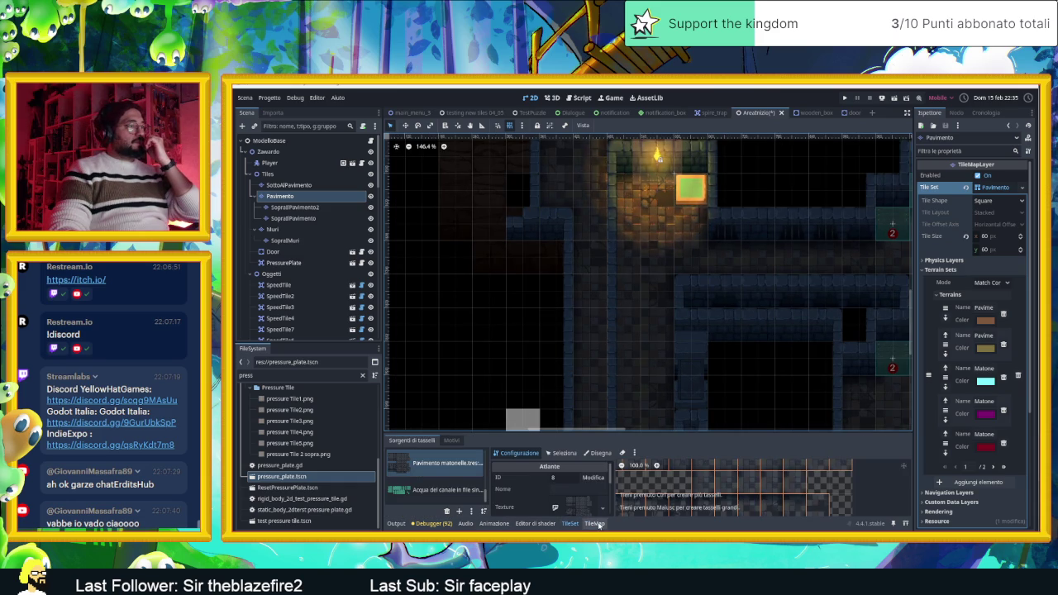
left_click(596, 524)
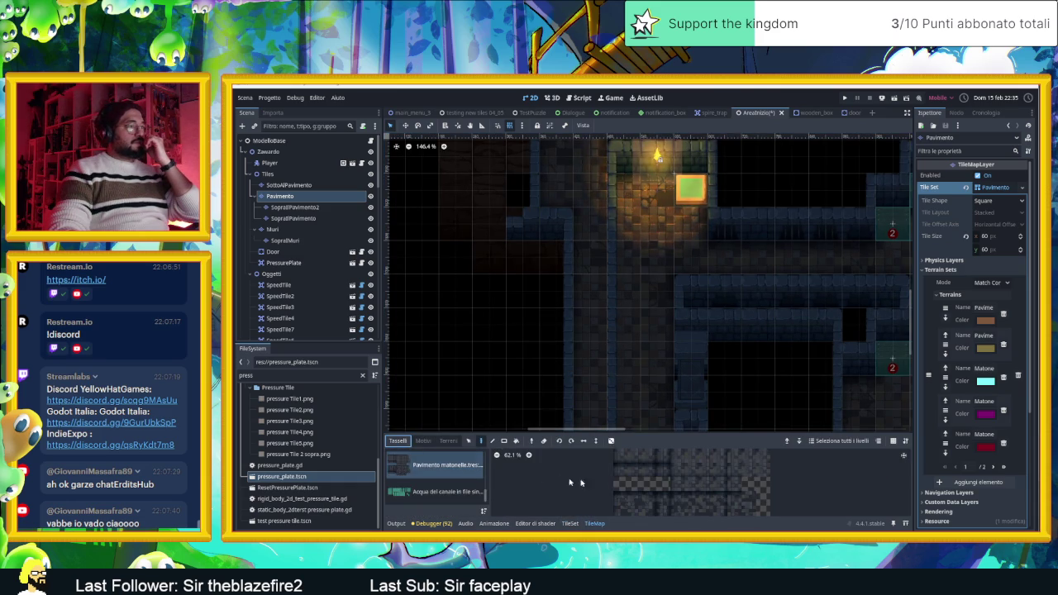
scroll(662, 488, "up", 1)
left_click(659, 481)
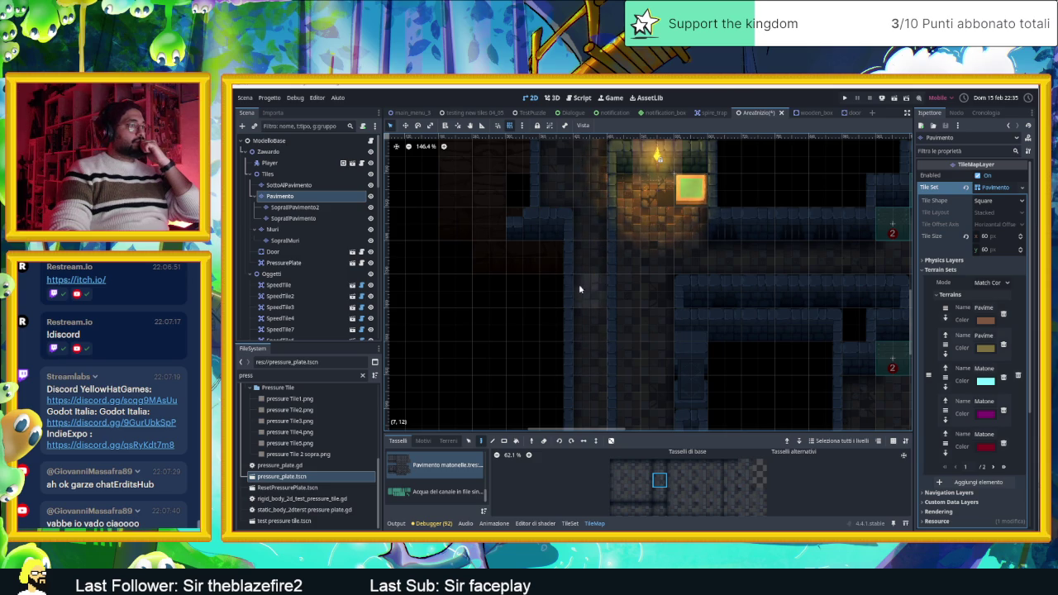
scroll(587, 355, "down", 1)
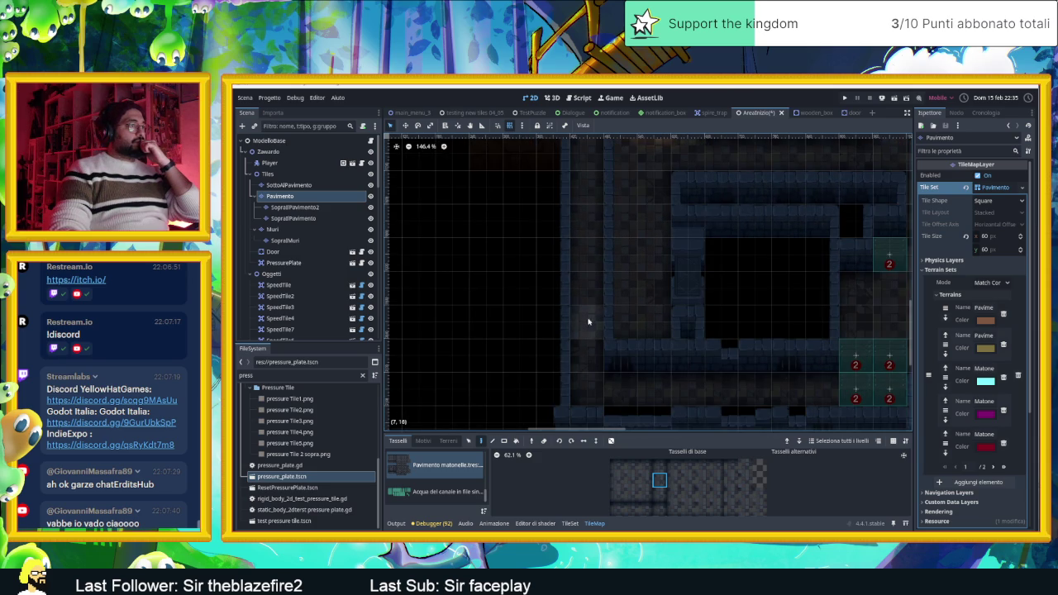
scroll(666, 368, "down", 2)
scroll(736, 496, "down", 1)
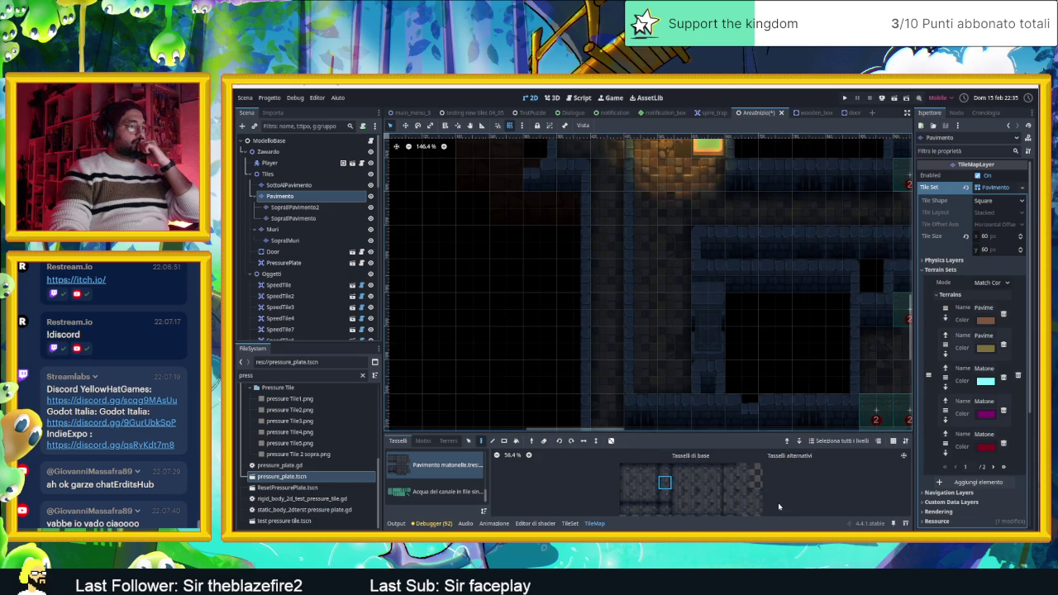
left_click(649, 455)
Zoom around and bring the torch room's floor back into view.
scroll(689, 331, "up", 1)
scroll(690, 331, "right", 1)
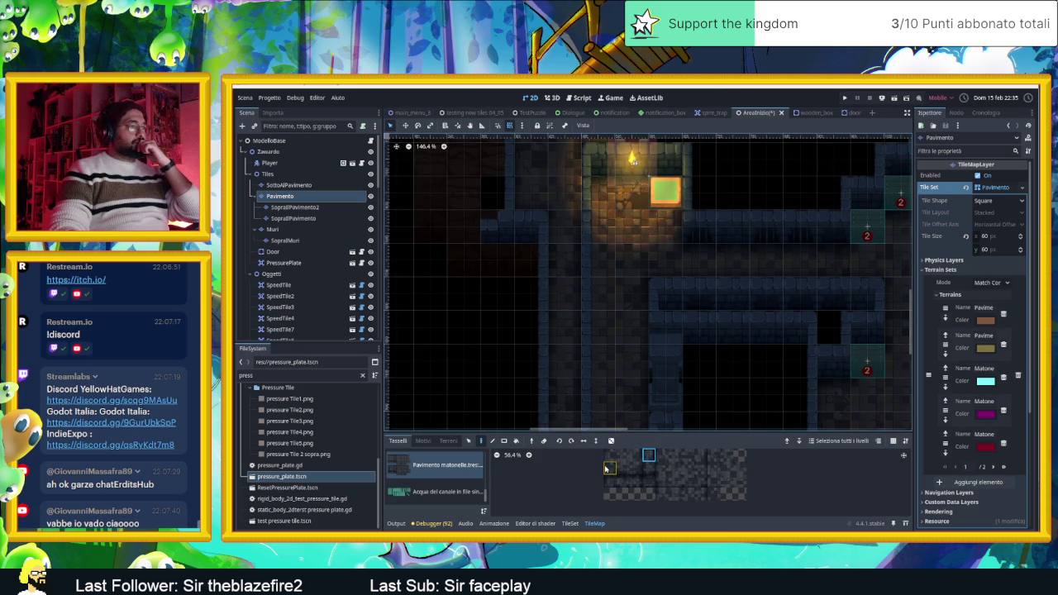
scroll(649, 463, "up", 1)
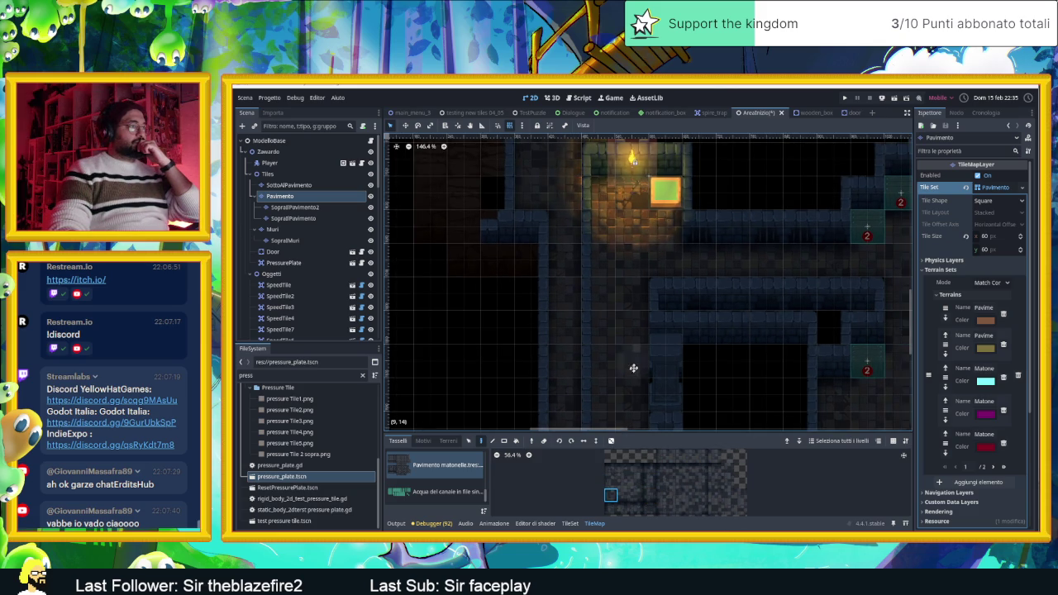
scroll(629, 282, "down", 2)
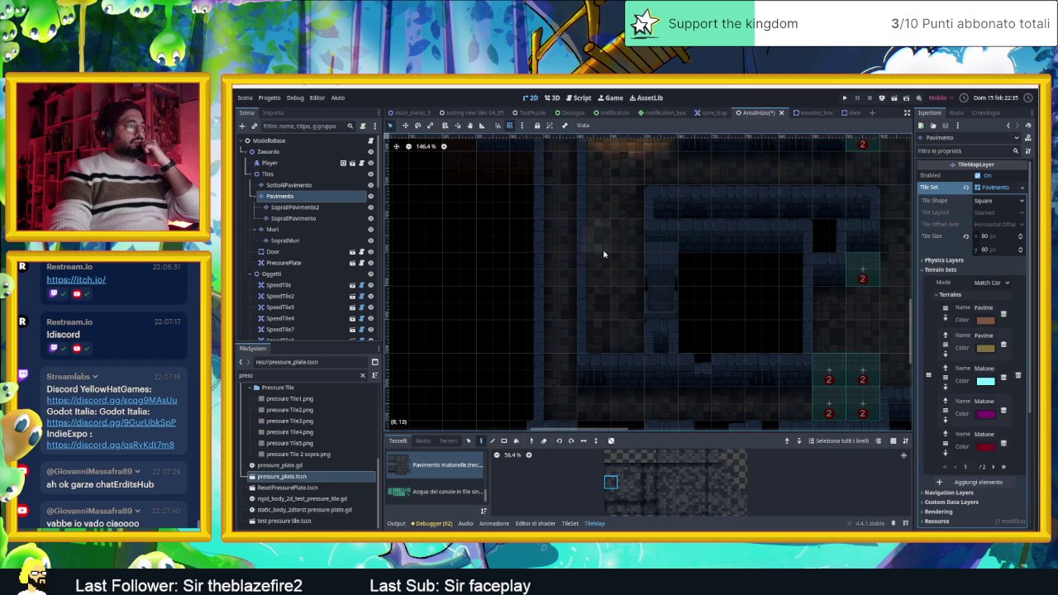
scroll(621, 253, "up", 2)
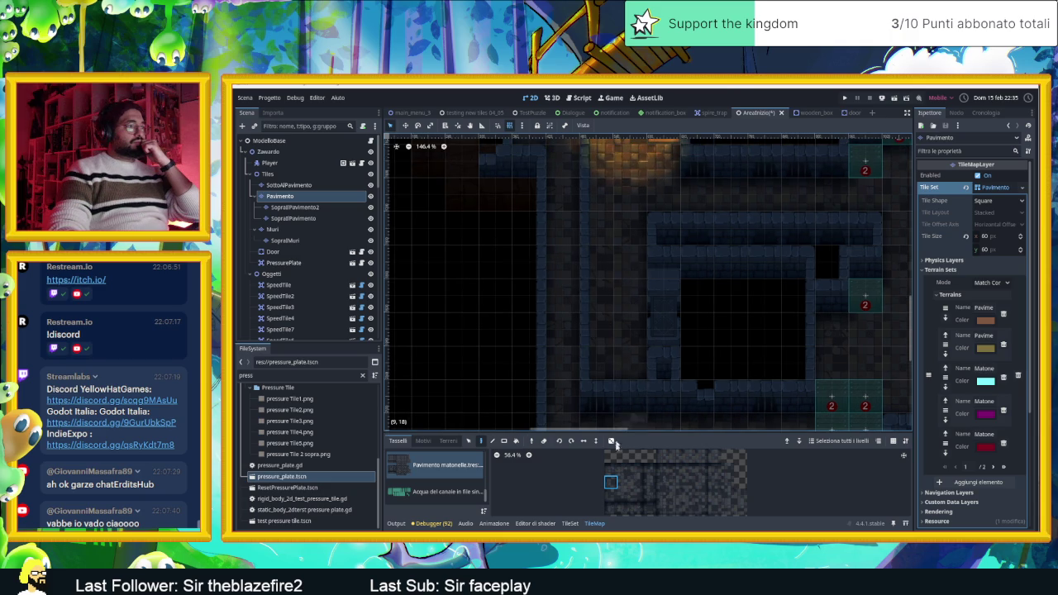
scroll(676, 481, "down", 3)
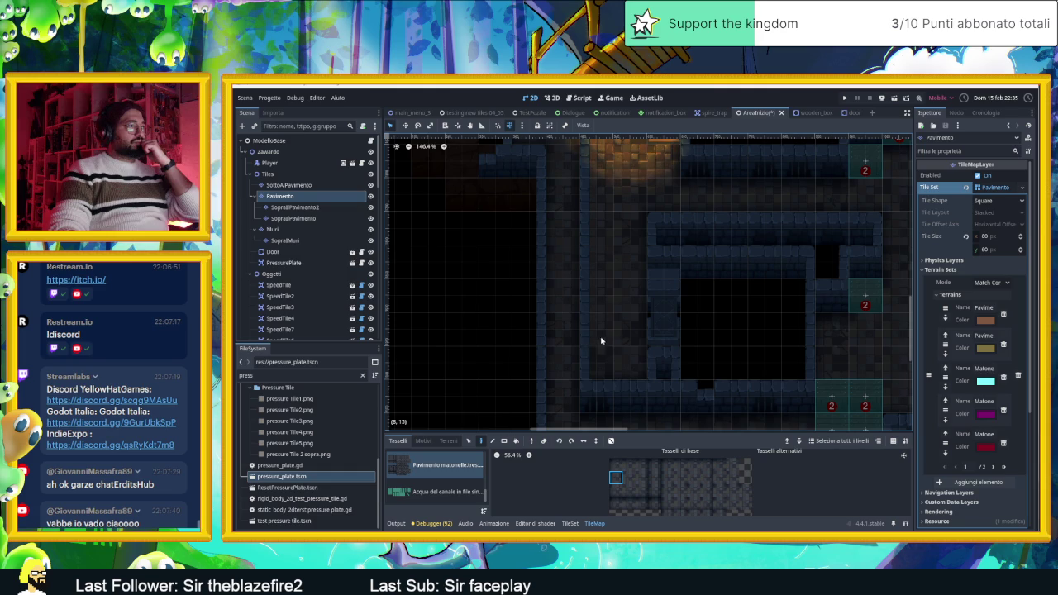
left_click_drag(604, 196, 601, 275)
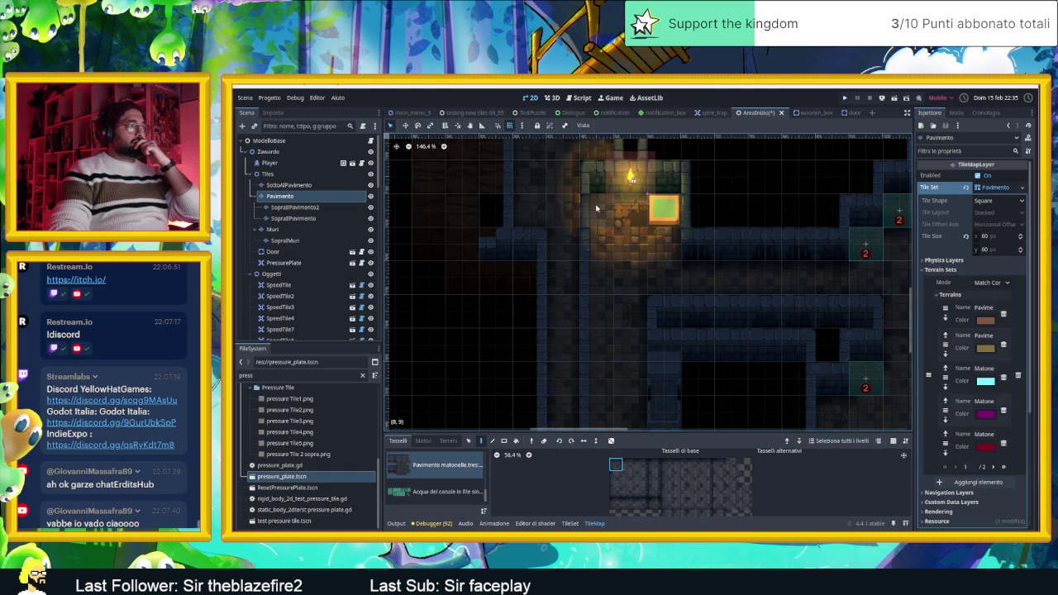
Pan and zoom across the corridors below to review the rest of the Pavimento floor.
mouse_move(698, 379)
left_mouse_down()
mouse_move(684, 311)
mouse_move(668, 307)
left_mouse_up()
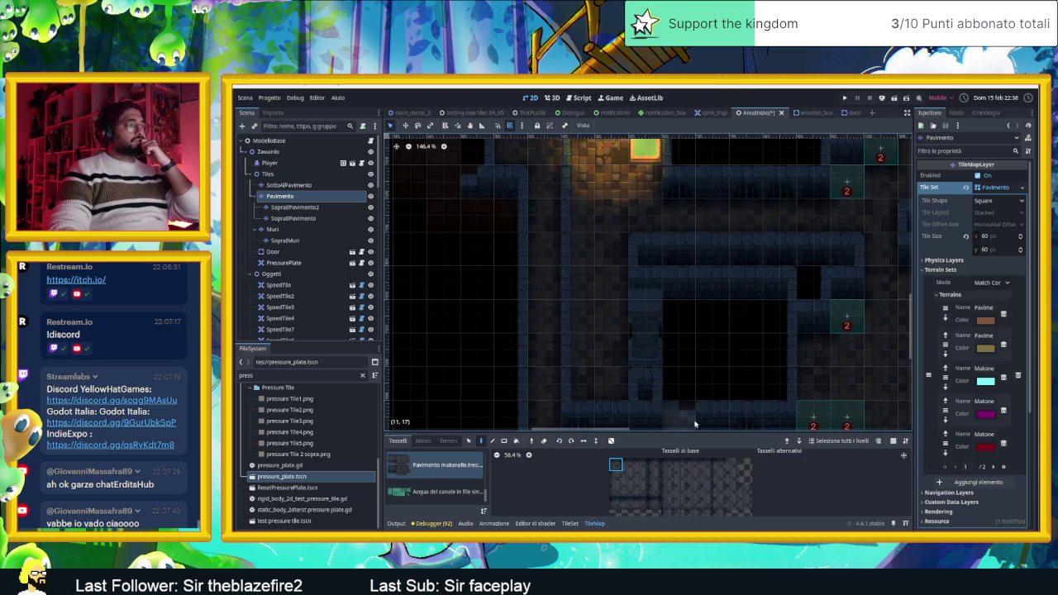
scroll(709, 318, "down", 2)
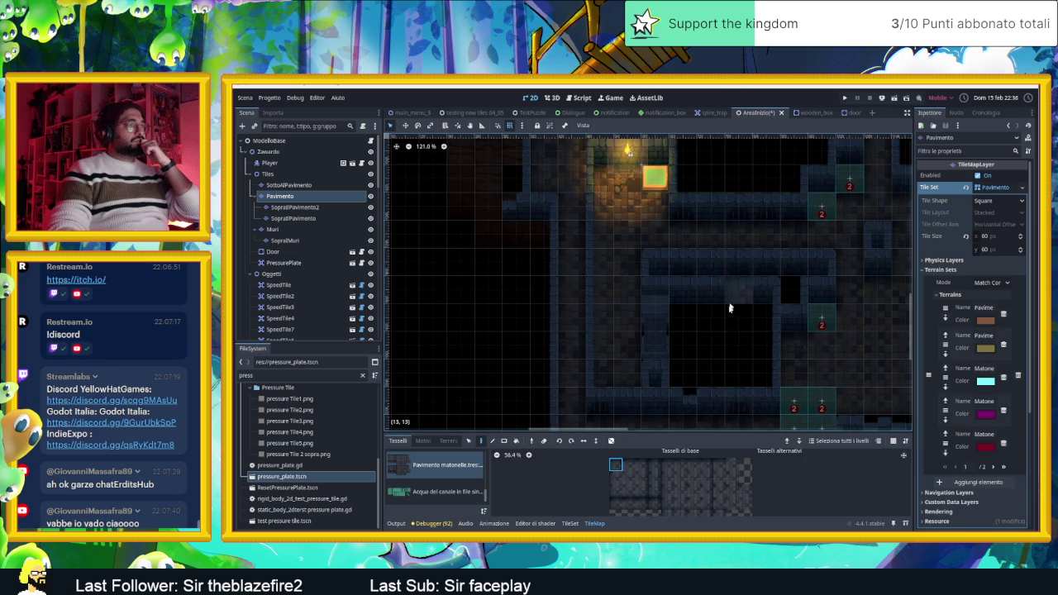
scroll(732, 351, "down", 3)
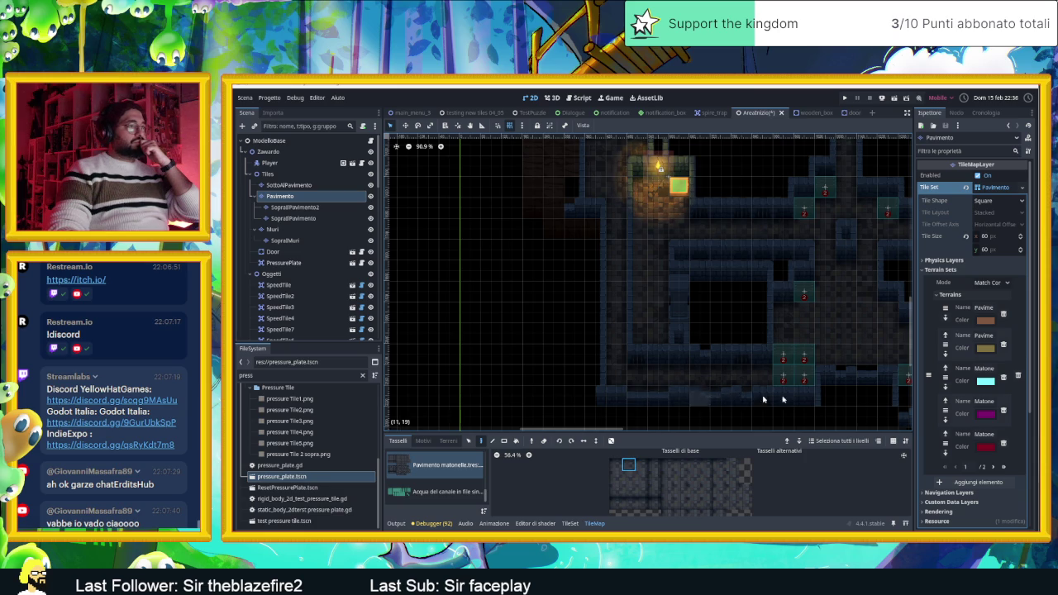
scroll(728, 395, "right", 4)
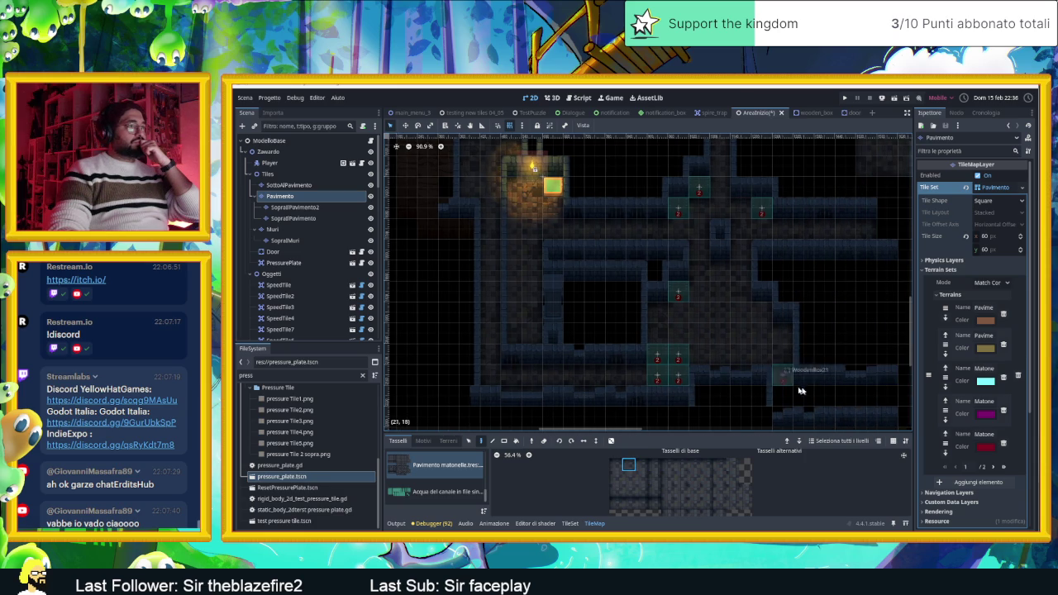
scroll(744, 372, "right", 3)
left_click_drag(699, 272, 840, 332)
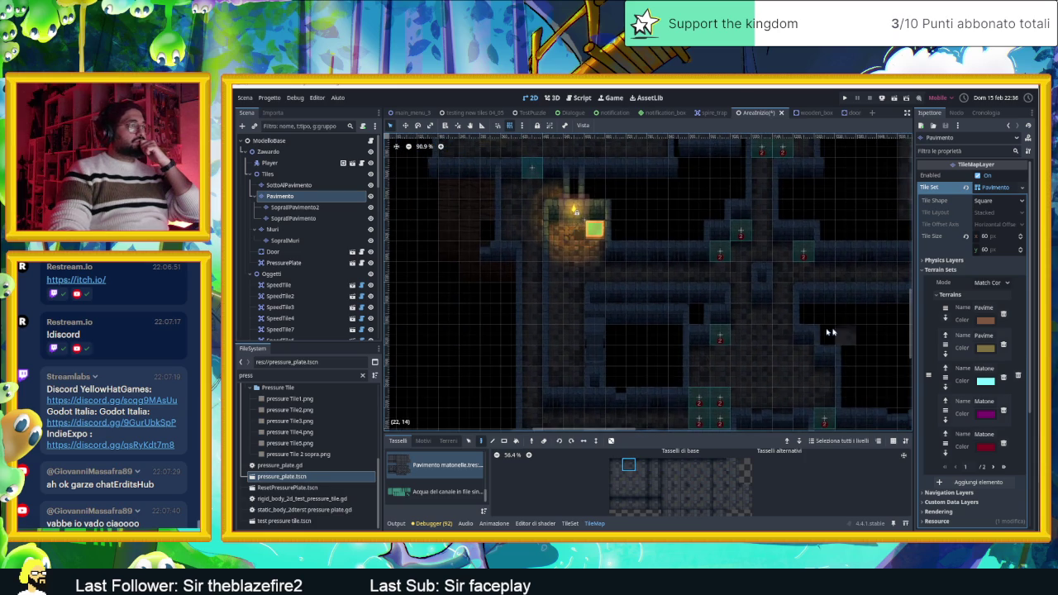
scroll(628, 323, "down", 3)
scroll(629, 323, "up", 3)
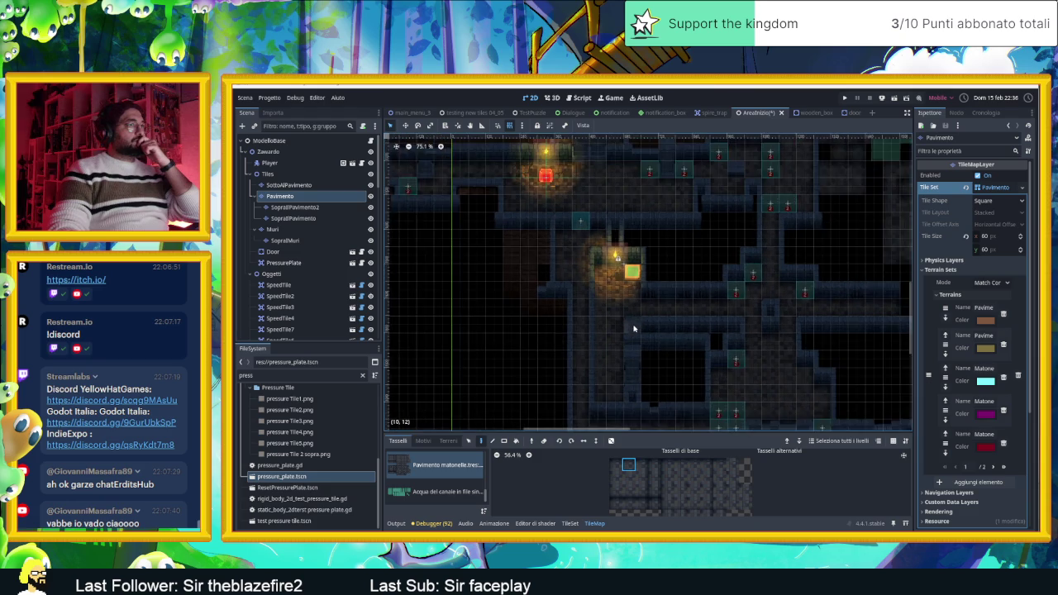
scroll(753, 325, "up", 1)
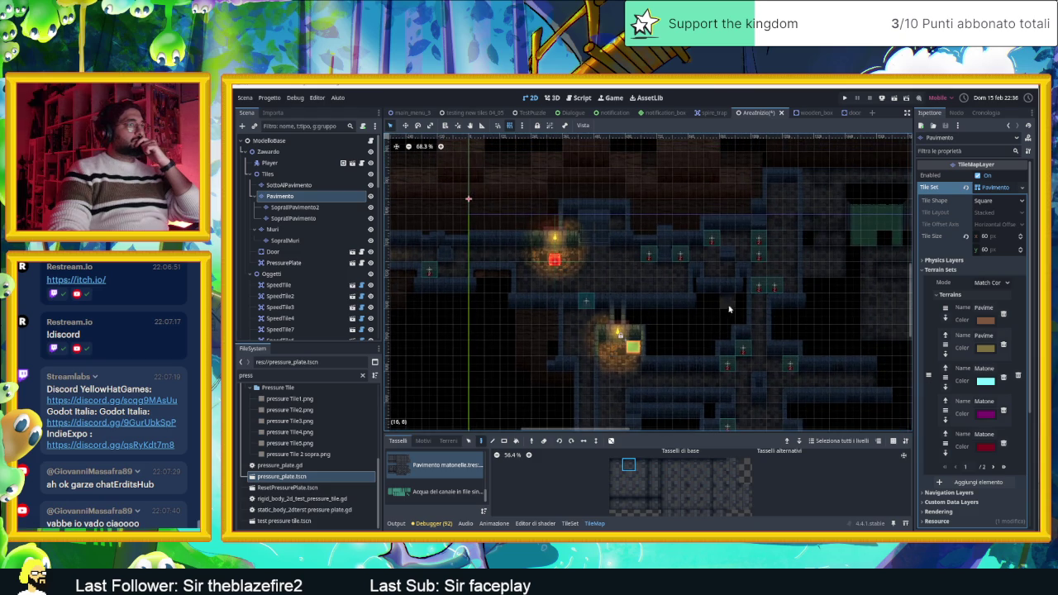
Save and launch the game, sliding the player through the right corridor into the room below.
left_click(895, 98)
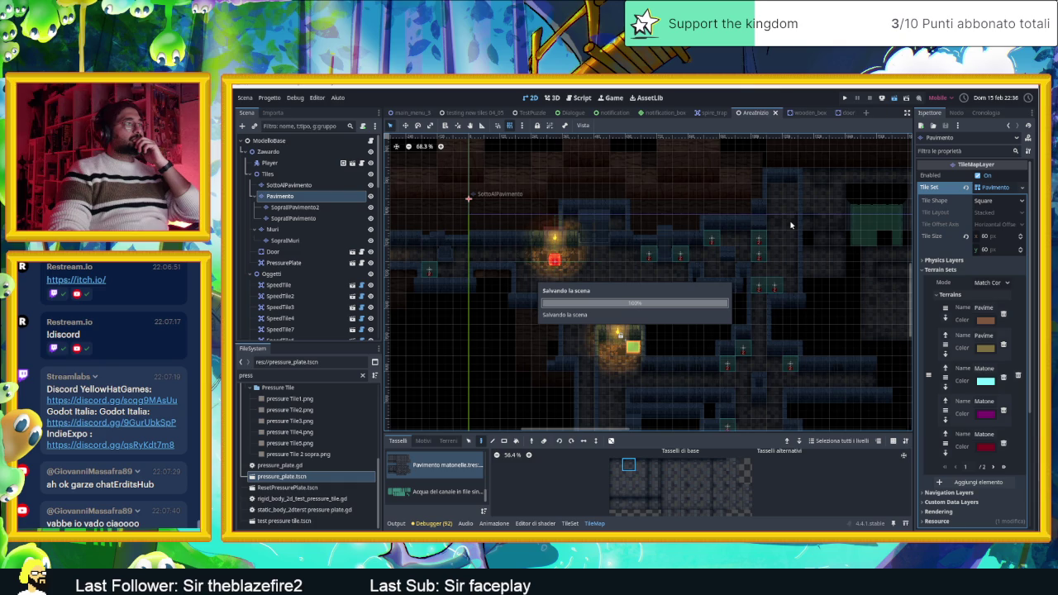
left_click_drag(823, 136, 606, 119)
key("Down")
key("Right")
key("Up")
key("Down")
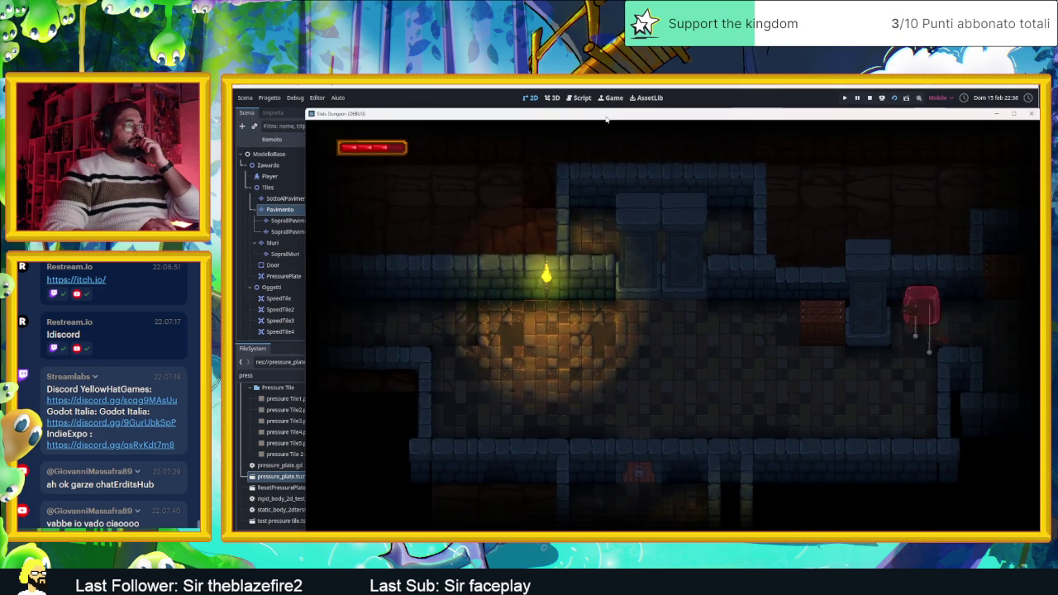
Steer the slime around the room and test sliding against the right wall.
key("Up")
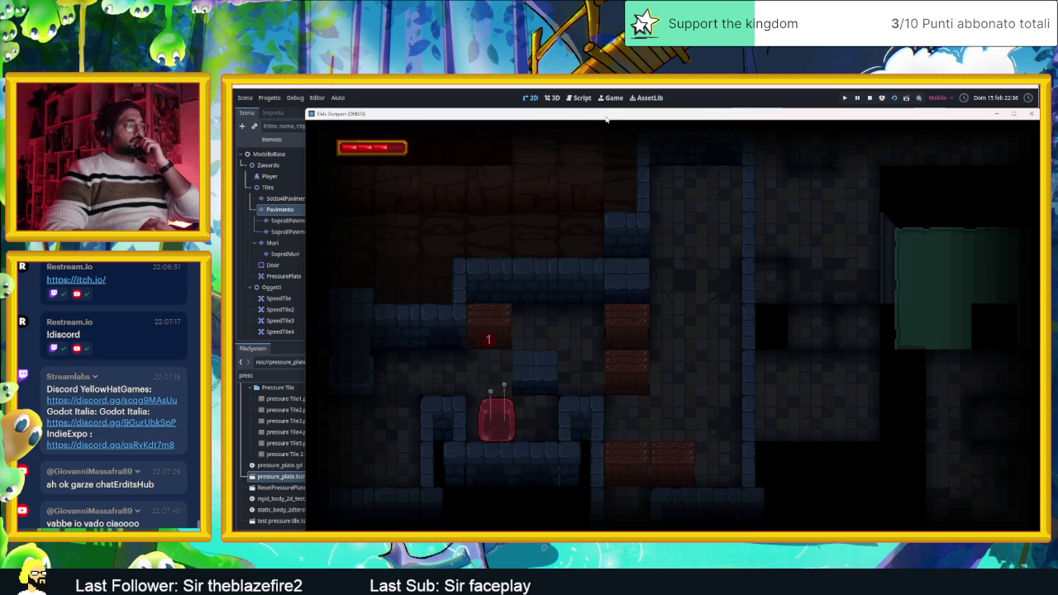
key("Left")
key("Right")
key("Up")
key("Left")
key("Down")
key("Right")
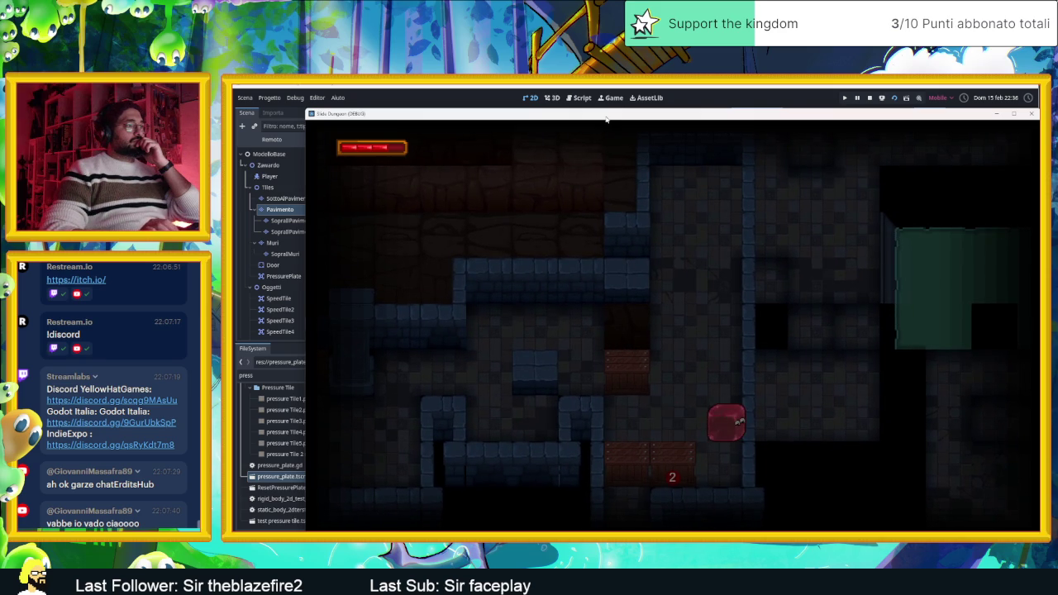
key("Up")
key("Left")
key("Down")
key("Right")
key("Left")
key("Right")
key("Left")
key("Right")
key("Left")
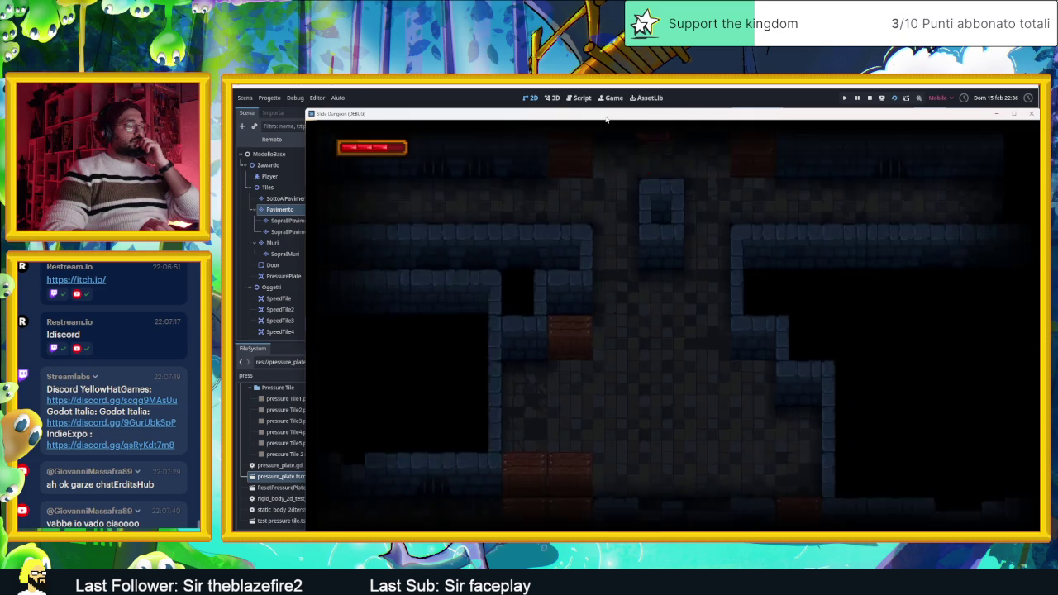
Slide the slime into the torch-lit room, onto the pressure plate and off again.
key("Down")
key("Right")
key("Left")
key("Up")
key("Right")
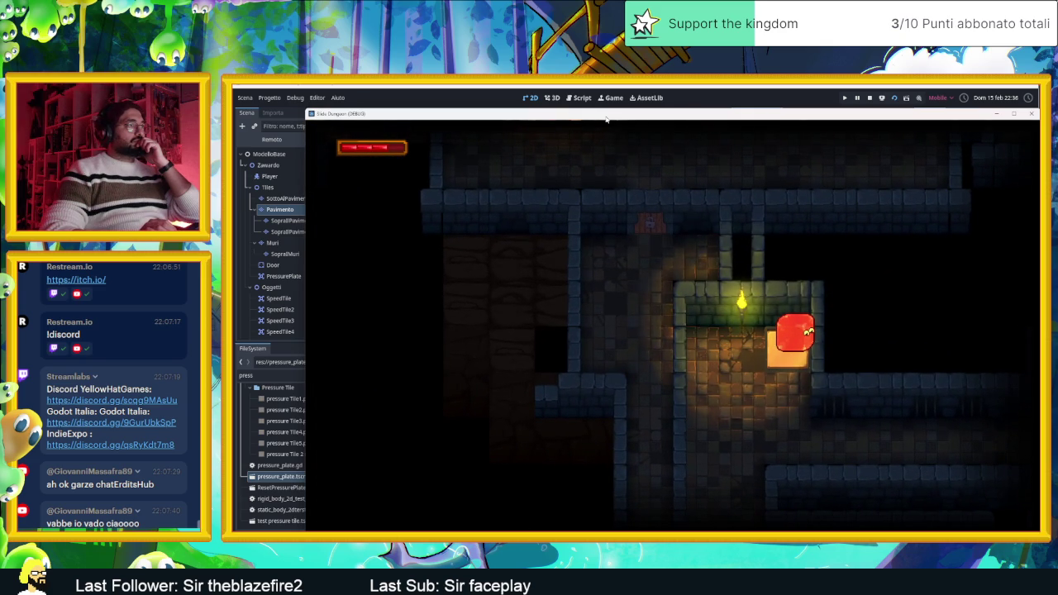
key("Left")
Explore the dark rooms, crossing between neighbouring rooms, and return to the lit room.
key("Up")
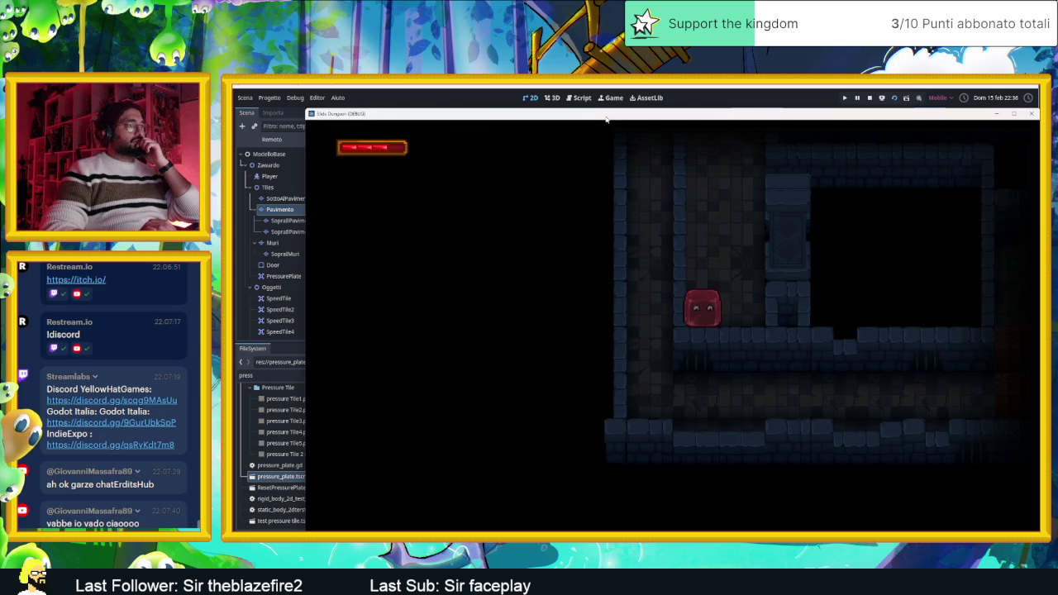
key("Down")
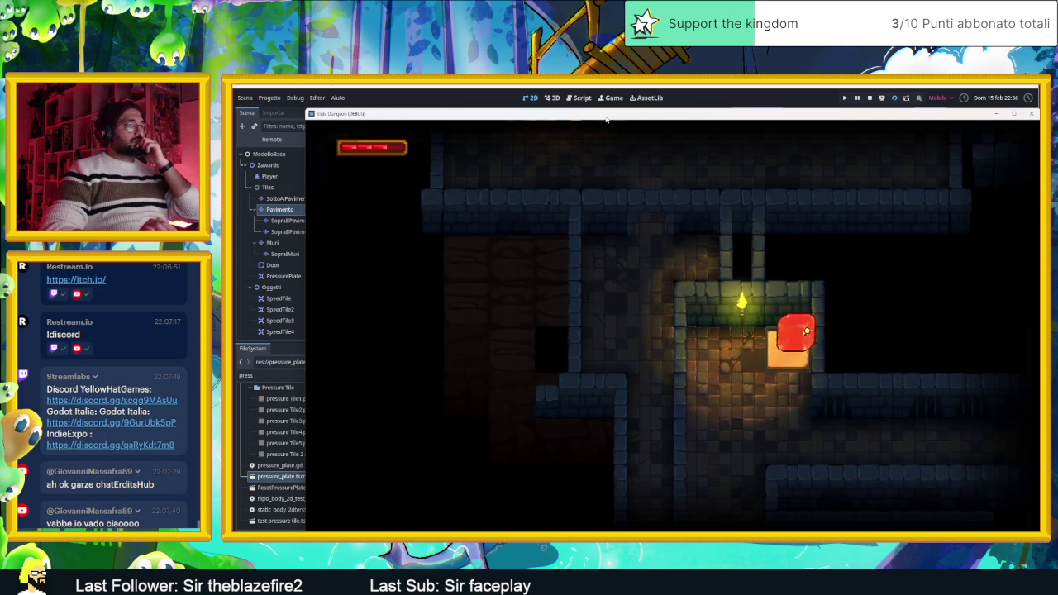
key("Up")
key("Down")
key("Right")
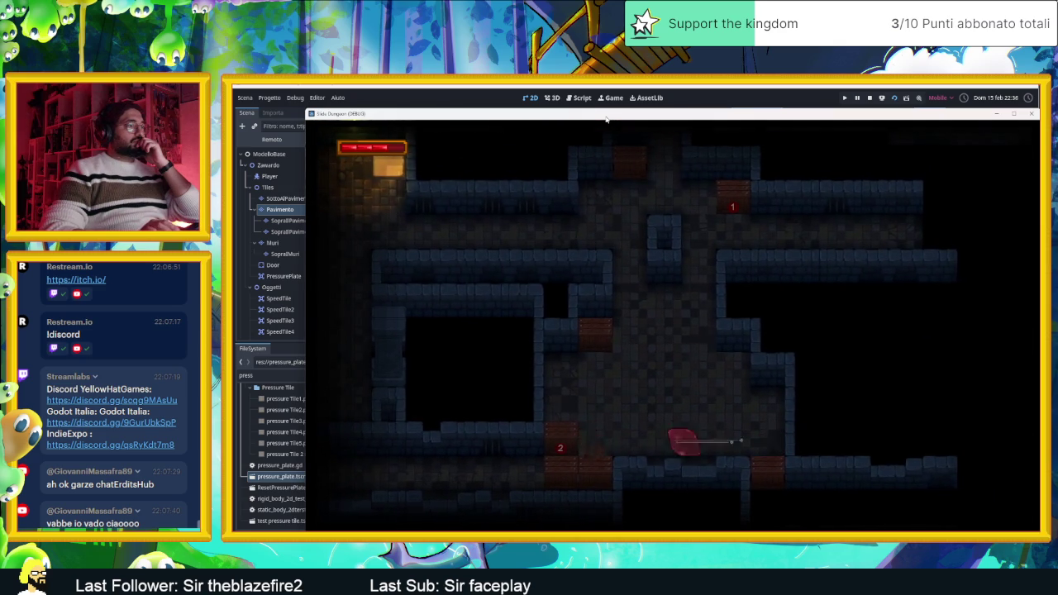
key("Down")
key("Down")
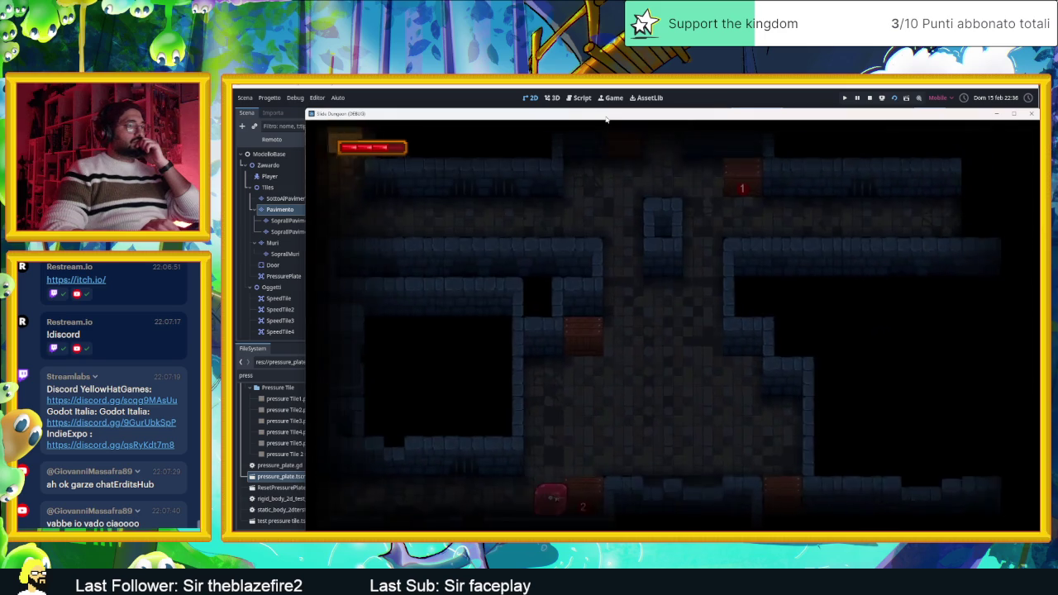
key("Right")
key("Left")
key("Left")
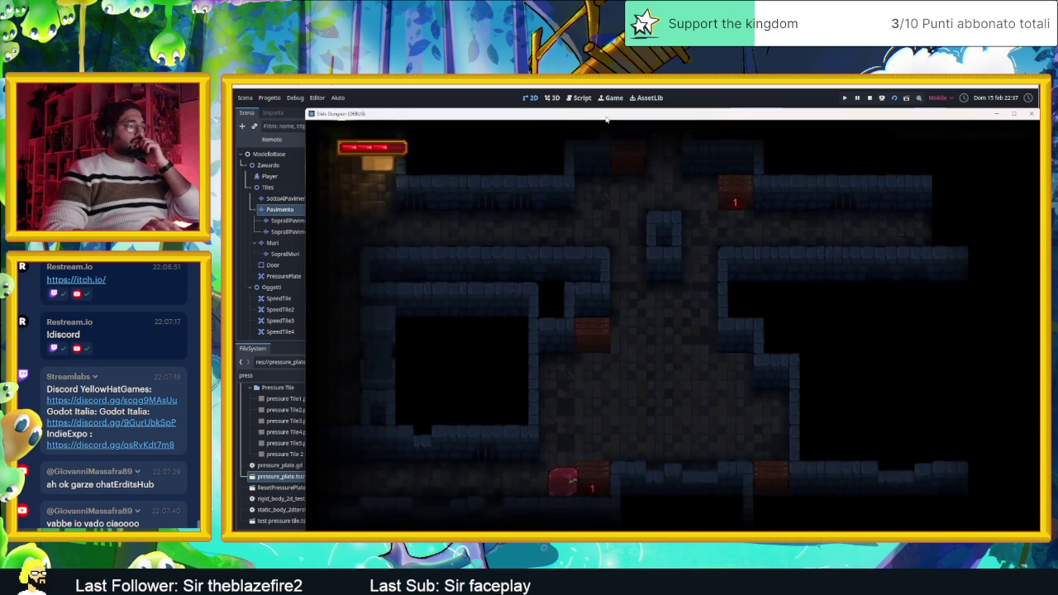
key("Right")
key("Left")
key("Down")
key("Left")
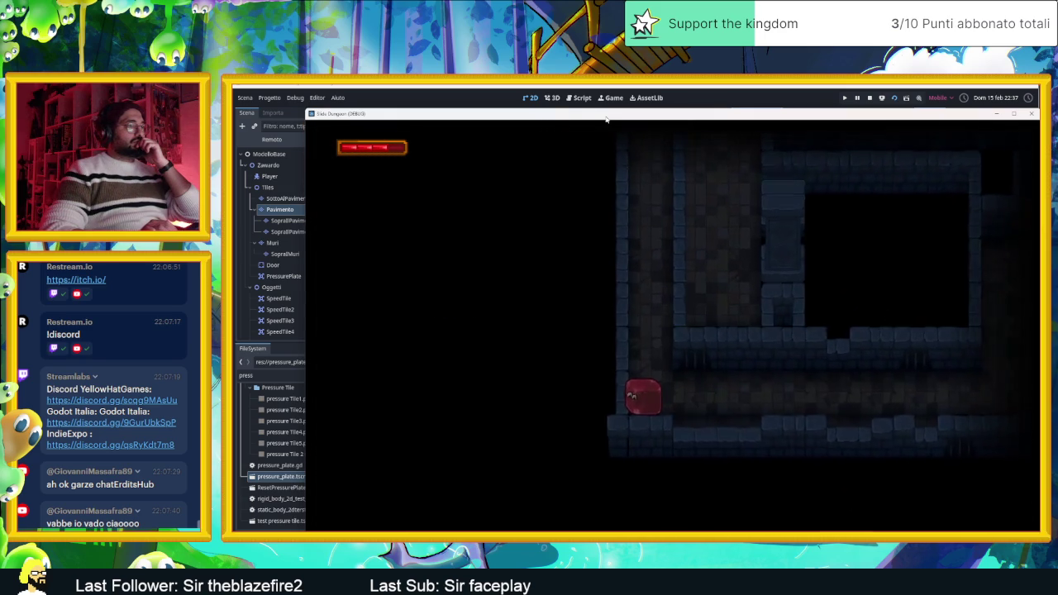
key("Up")
Move through the rooms once more, ending back in the torch-lit room.
key("Down")
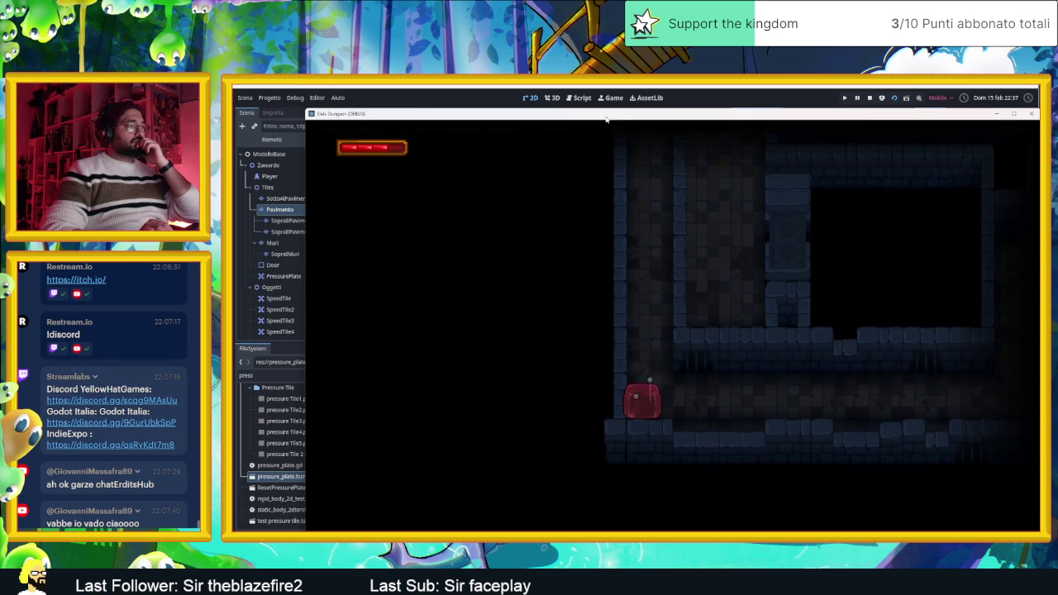
key("Up")
key("Right")
key("Down")
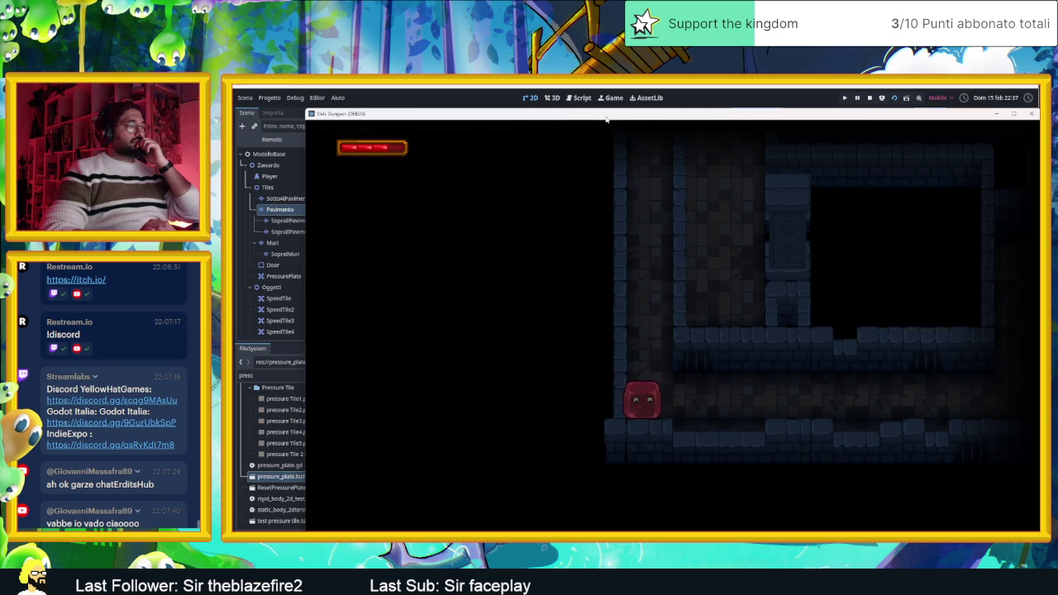
key("Up")
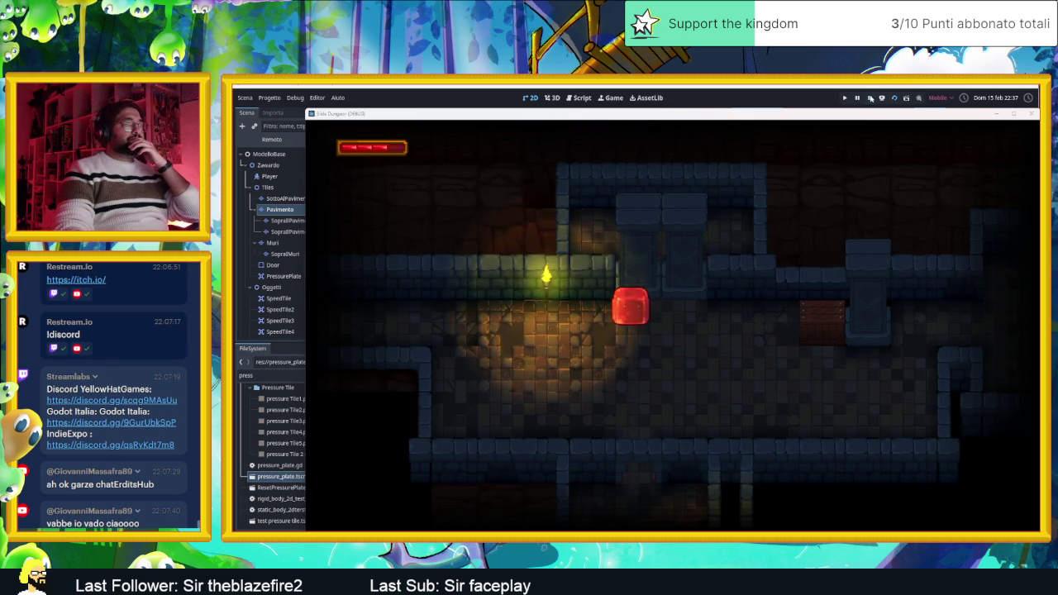
Stop the running game and recentre the editor view on the torch-lit room.
left_click(870, 98)
left_click_drag(603, 383, 650, 309)
scroll(636, 303, "up", 5)
left_click_drag(631, 239, 636, 281)
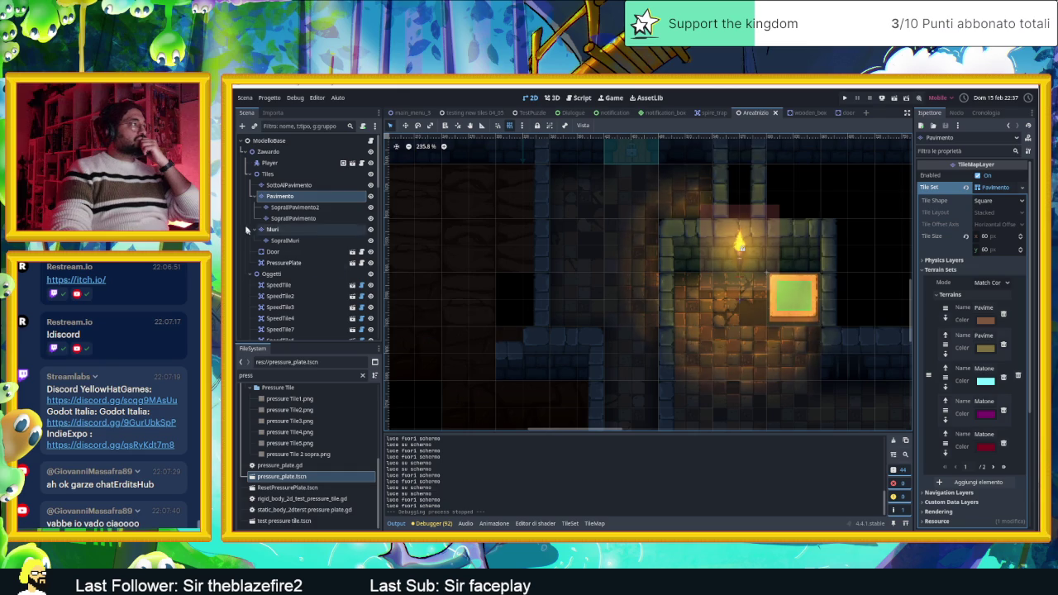
On the Muri wall layer, remove the stray wall tile left of the room.
left_click(281, 229)
left_click_drag(574, 371, 562, 298)
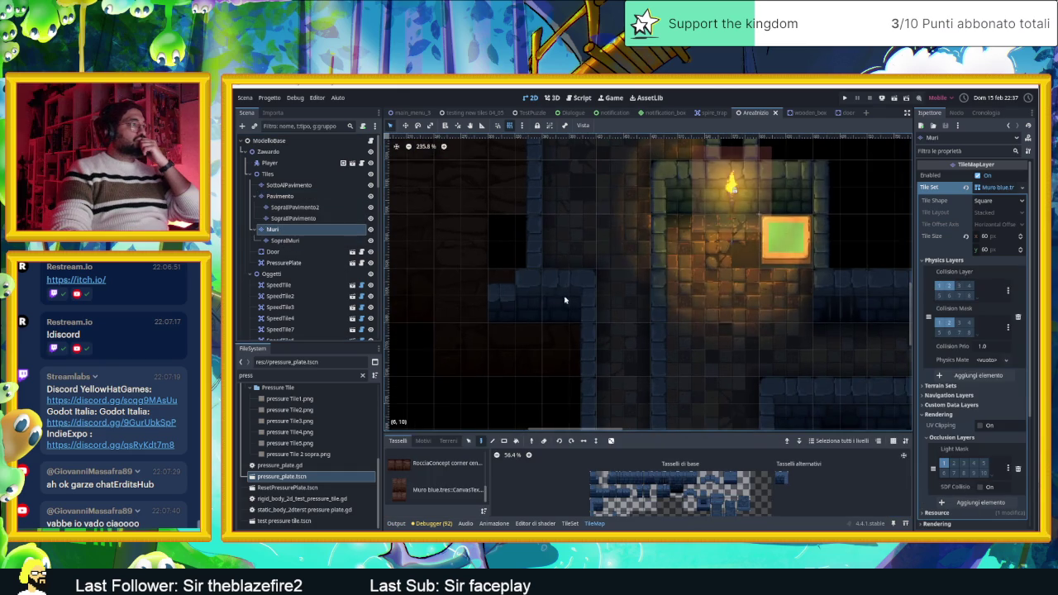
key("ctrl+z")
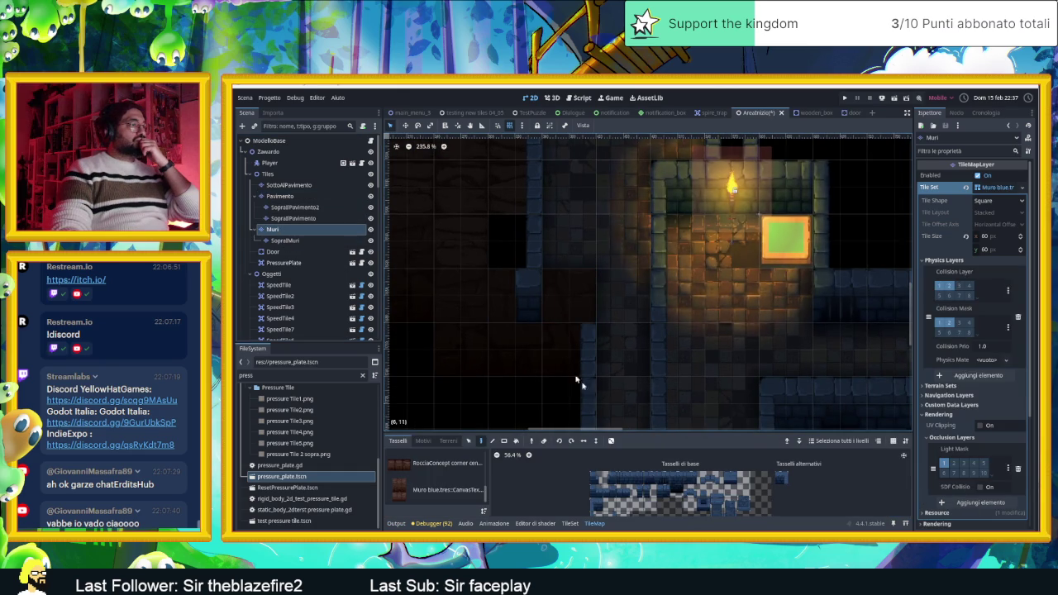
Pick a stone wall tile and paint two wall pieces left of the lit room.
left_click(567, 372, "ctrl")
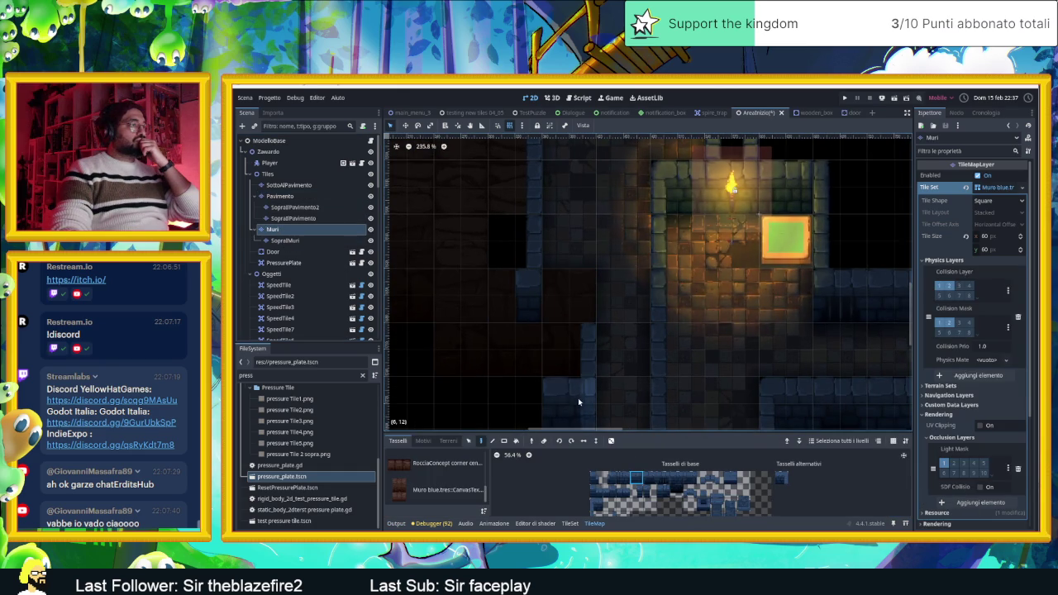
scroll(555, 314, "down", 2)
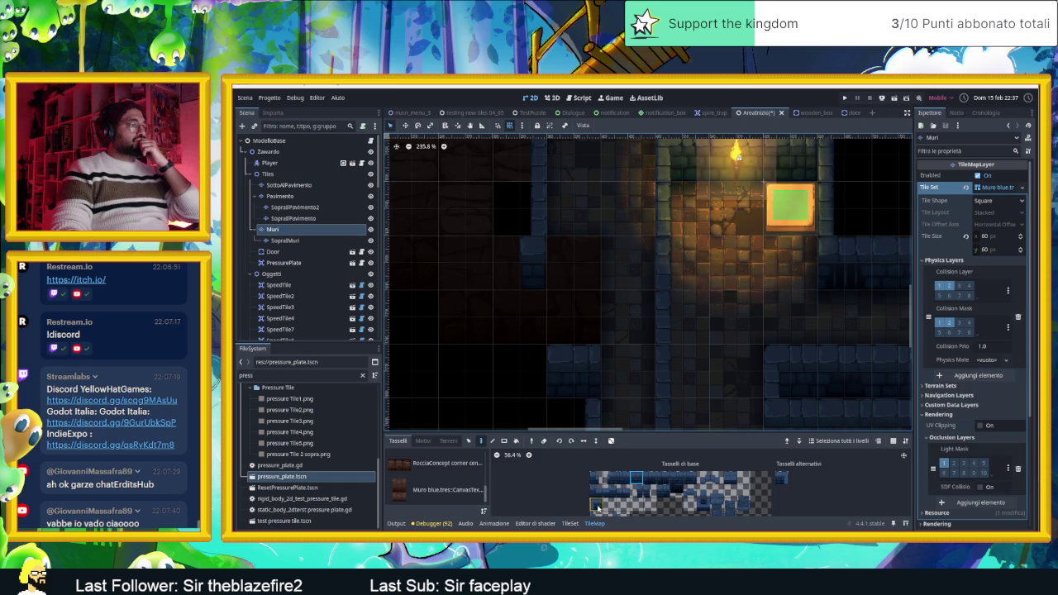
scroll(613, 409, "down", 2)
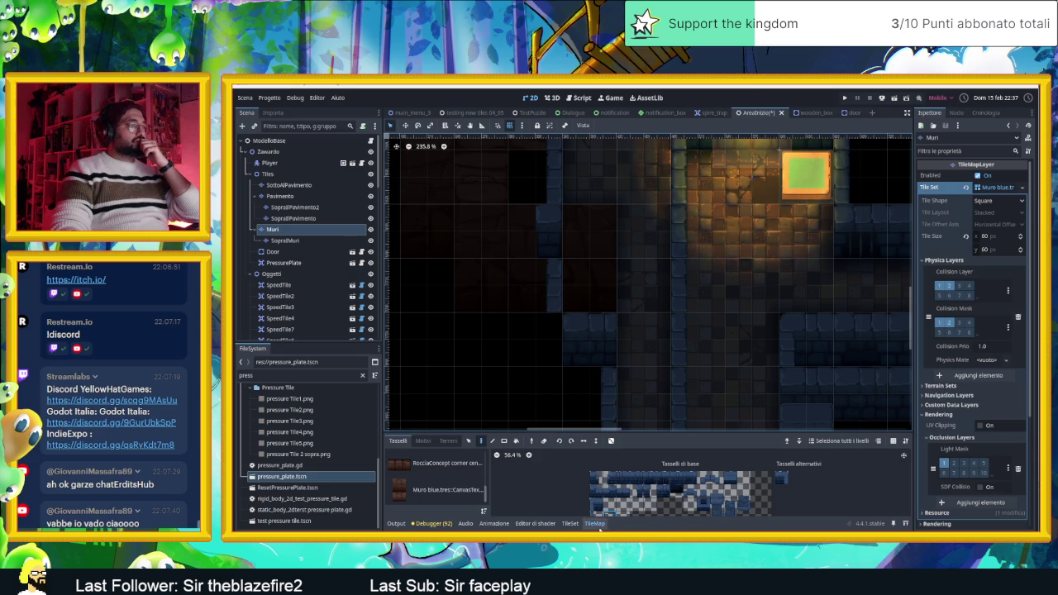
left_click(635, 492)
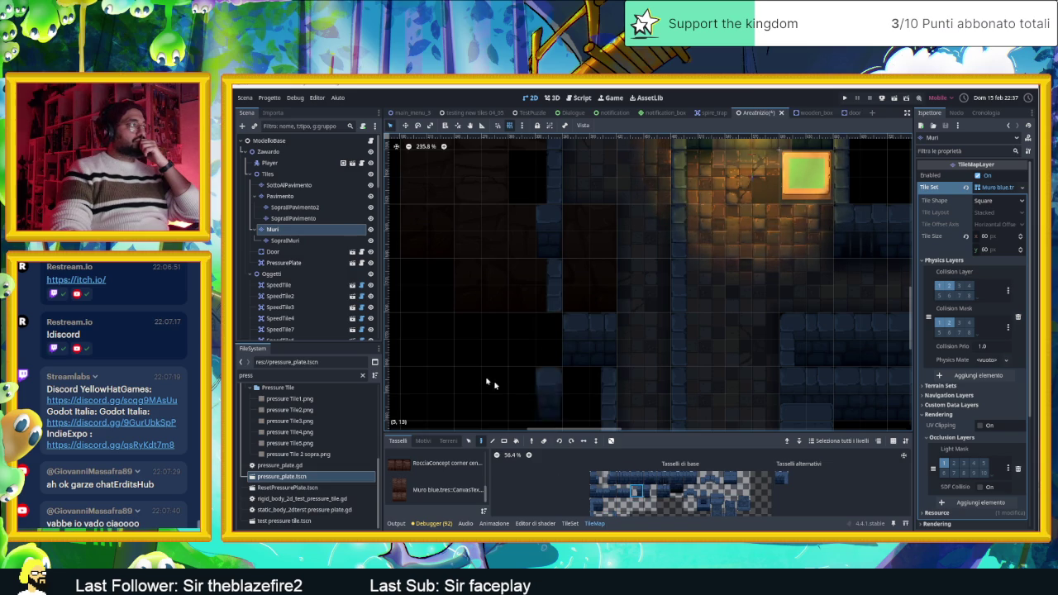
left_click(609, 493)
left_click(511, 335)
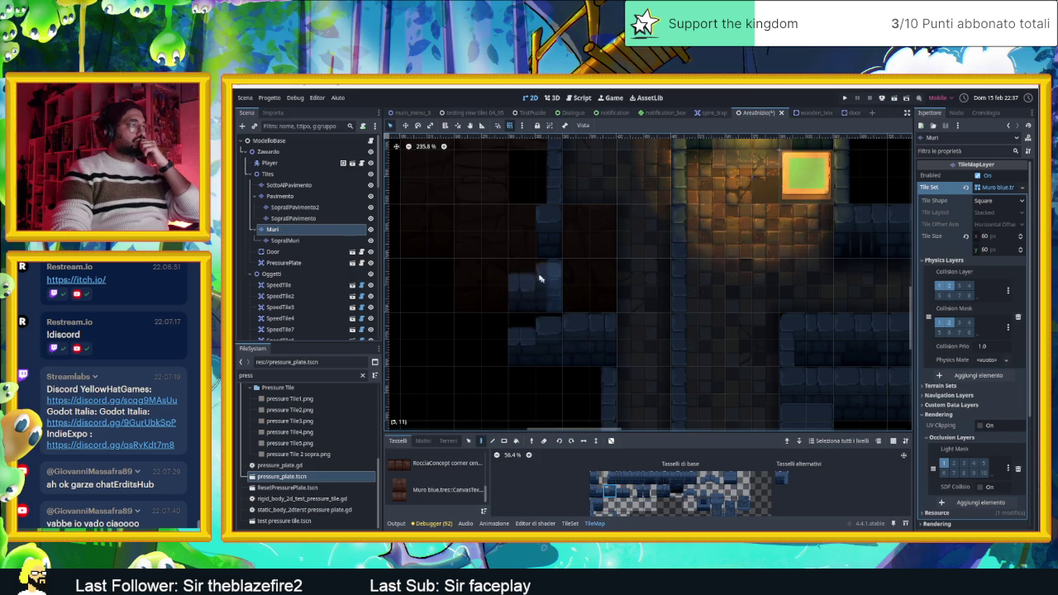
left_click(286, 240)
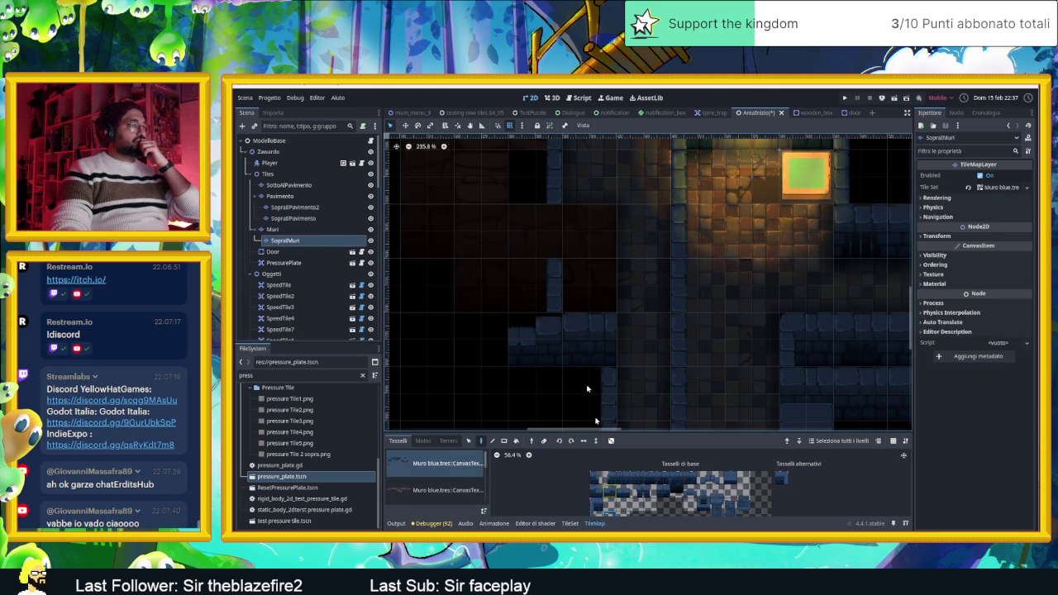
Paint a wall tile and a light wall-top tile on the SopraIMuri layer.
left_click(608, 340)
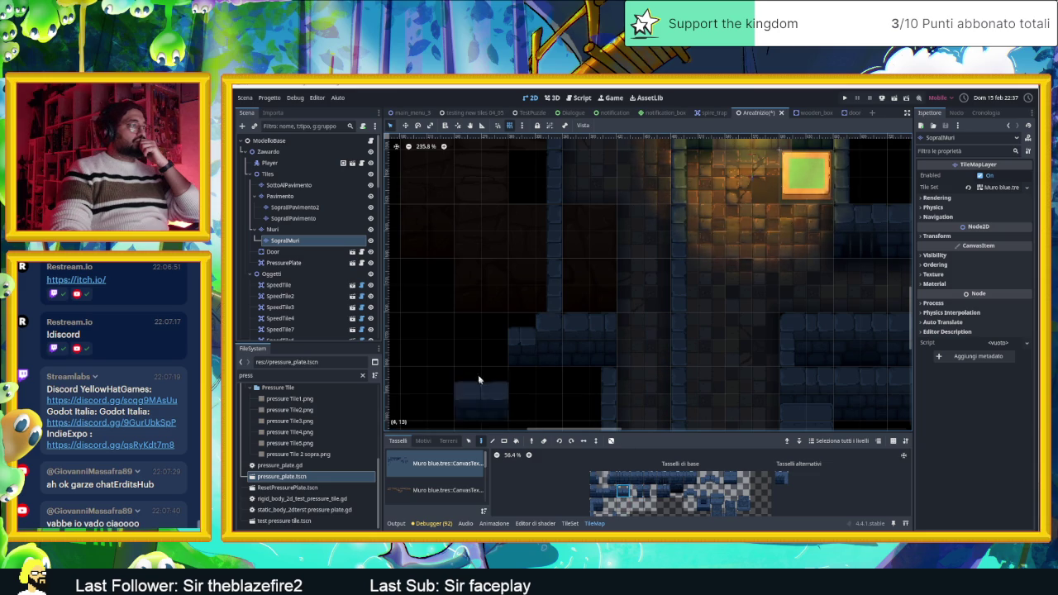
left_click(703, 289)
scroll(709, 300, "right", 2)
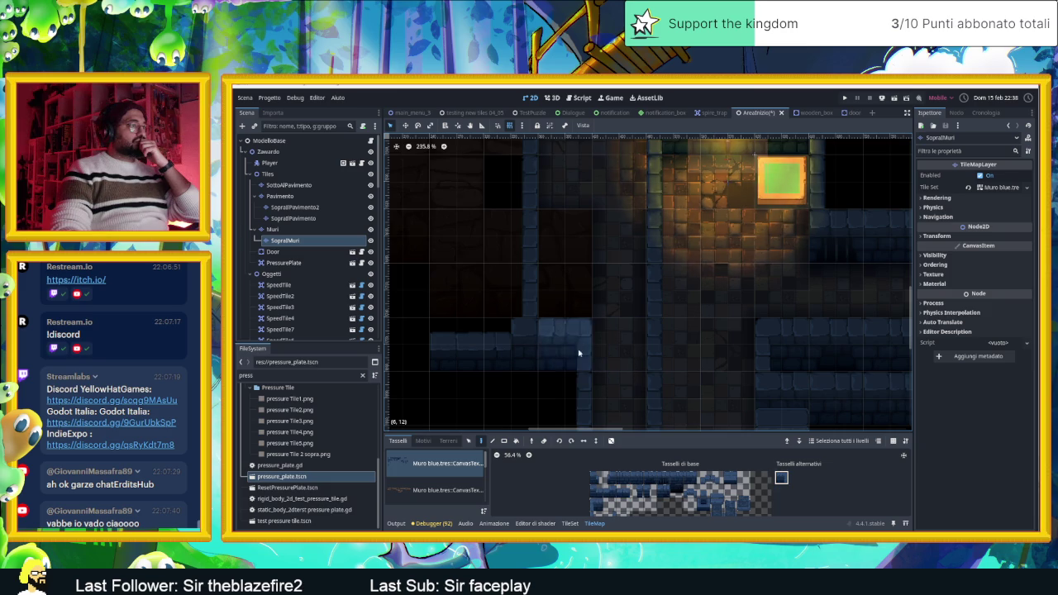
Bring the torch into view, choose another Muro wall tile, then save and run the game.
left_click_drag(626, 293, 623, 324)
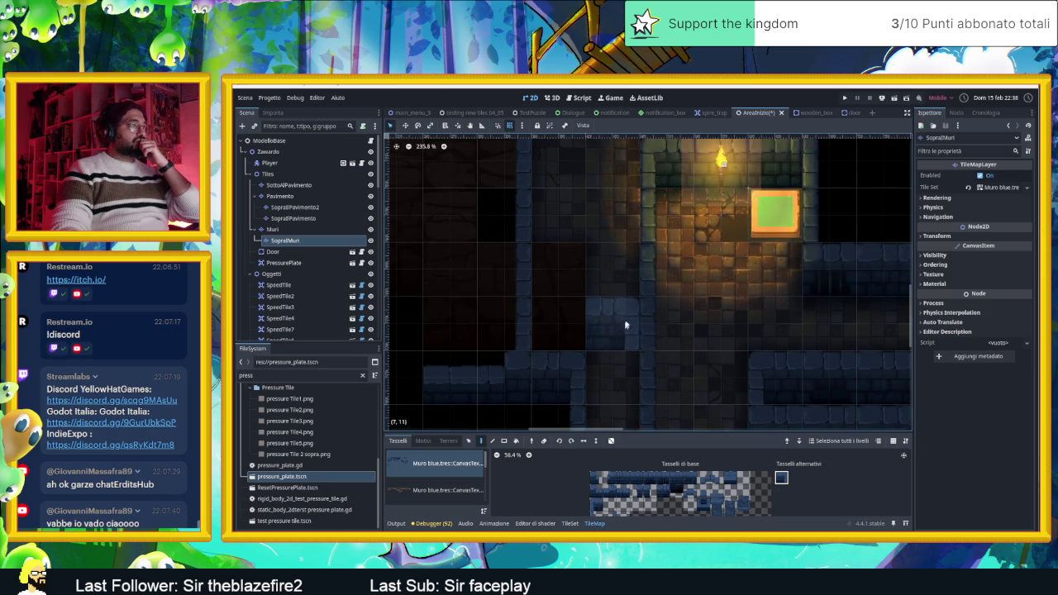
left_click(729, 478)
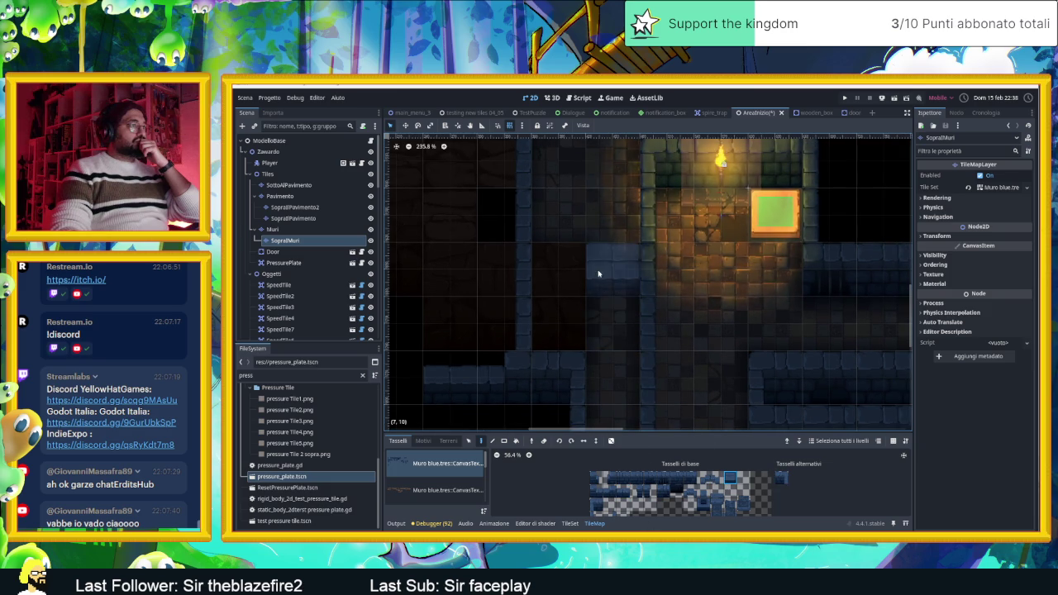
scroll(662, 306, "down", 2)
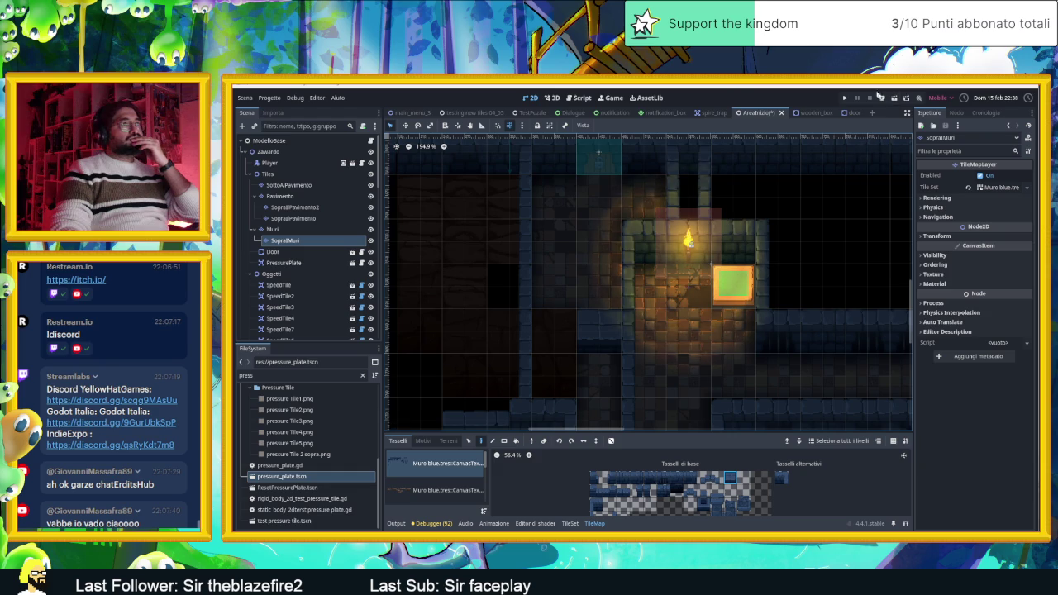
left_click(893, 98)
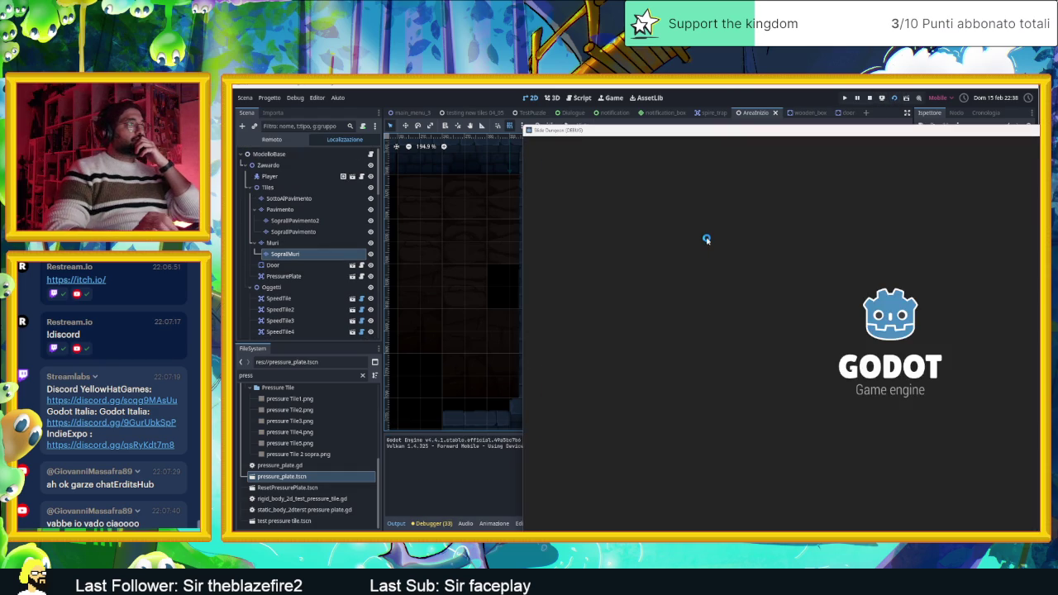
Move the game window left and start sliding the slime down, up and right.
left_click_drag(778, 133, 573, 126)
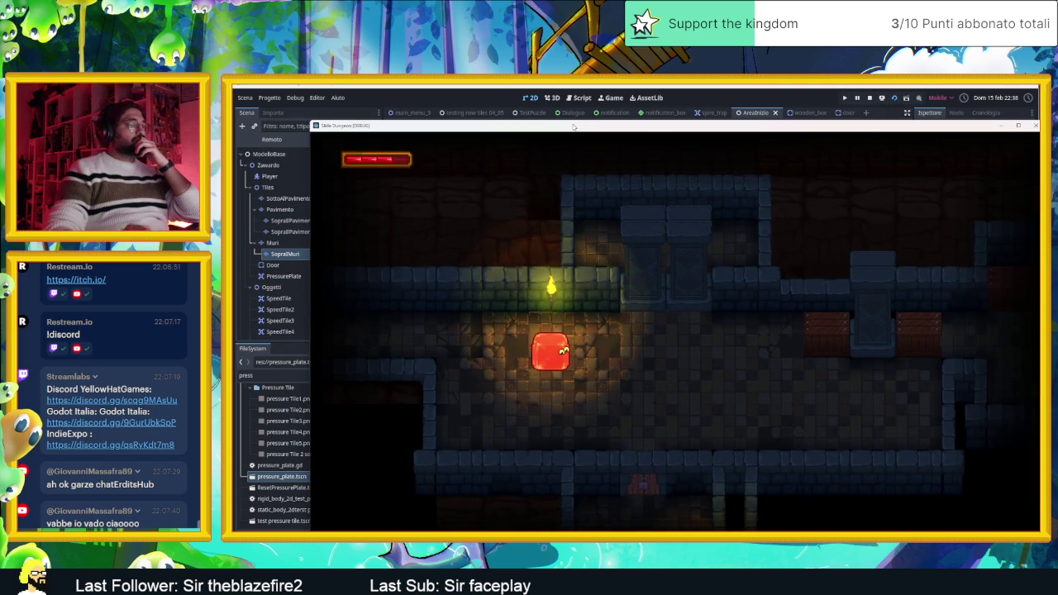
key("space")
key("space")
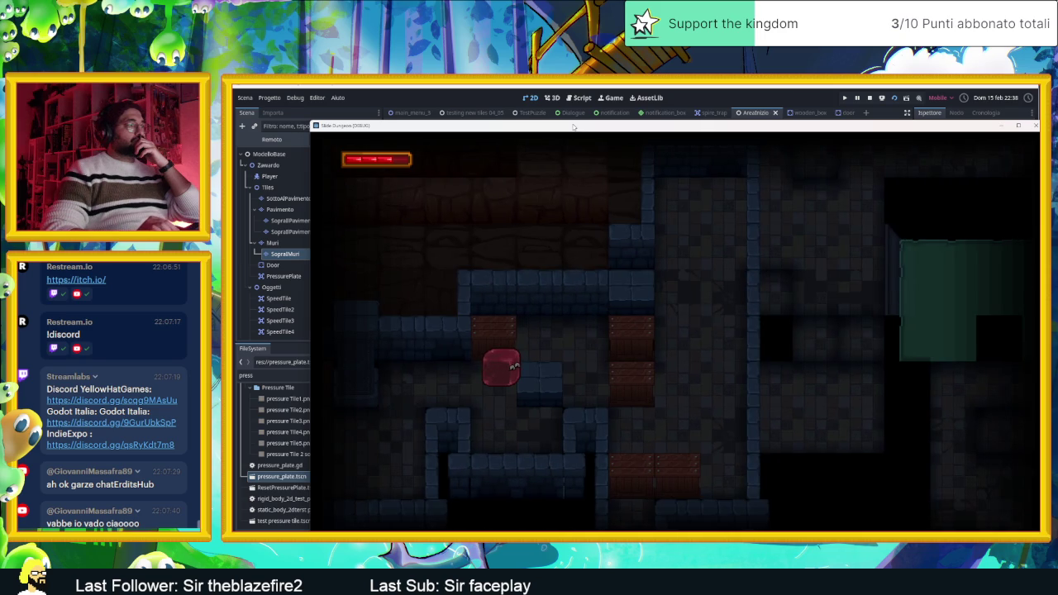
key("Down")
key("Up")
key("Right")
Steer the slime around the first room onto a plate, then down to the floor.
key("Left")
key("Right")
key("Down")
key("Up")
key("Left")
key("Down")
key("Up")
key("Down")
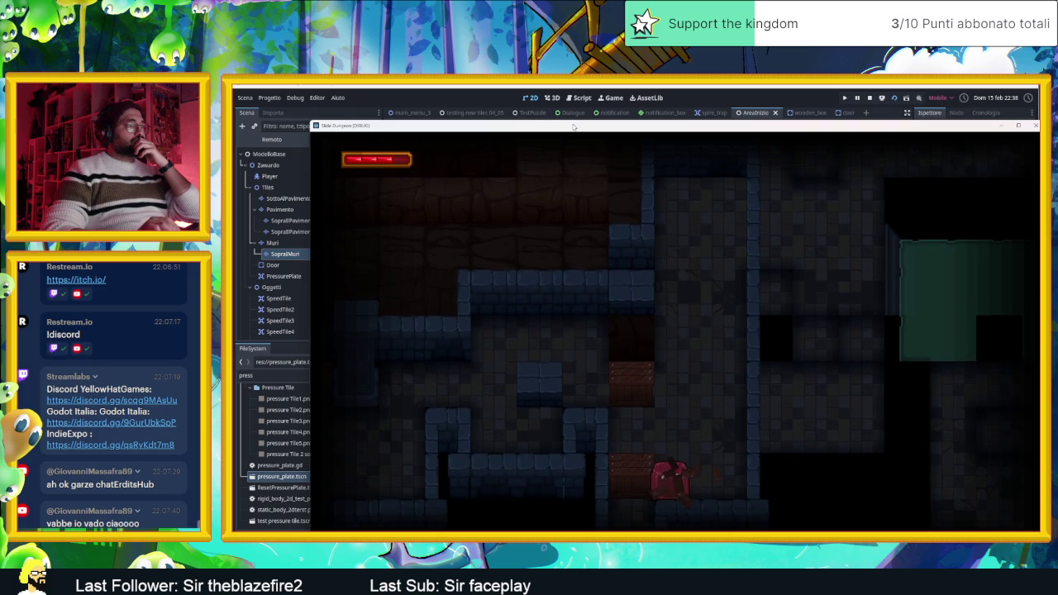
Drop the slime through the bottom exit and slide it onto the pressure plate and back.
key("Left")
key("Down")
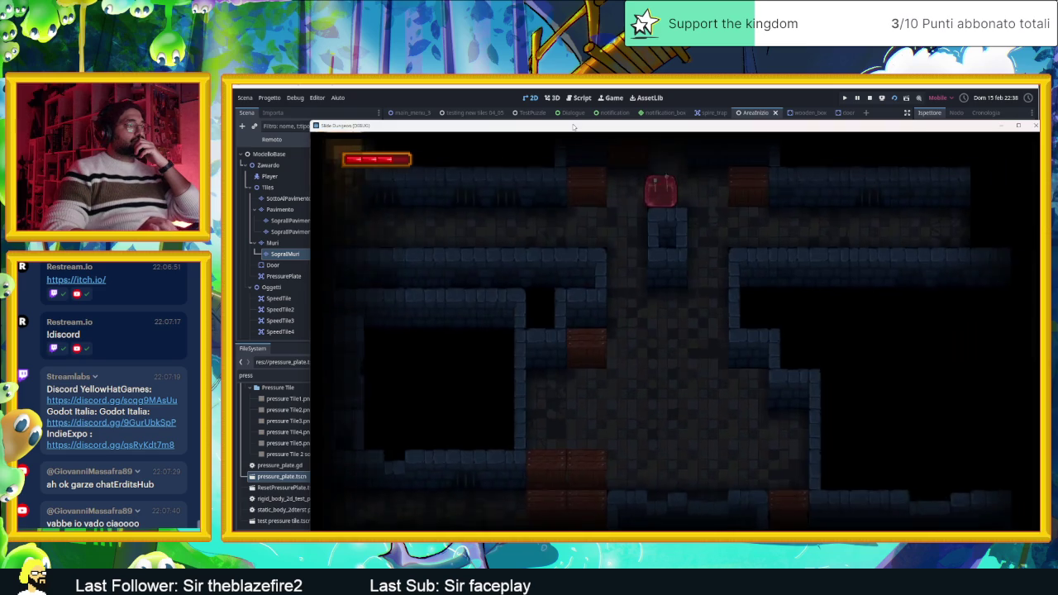
key("Right")
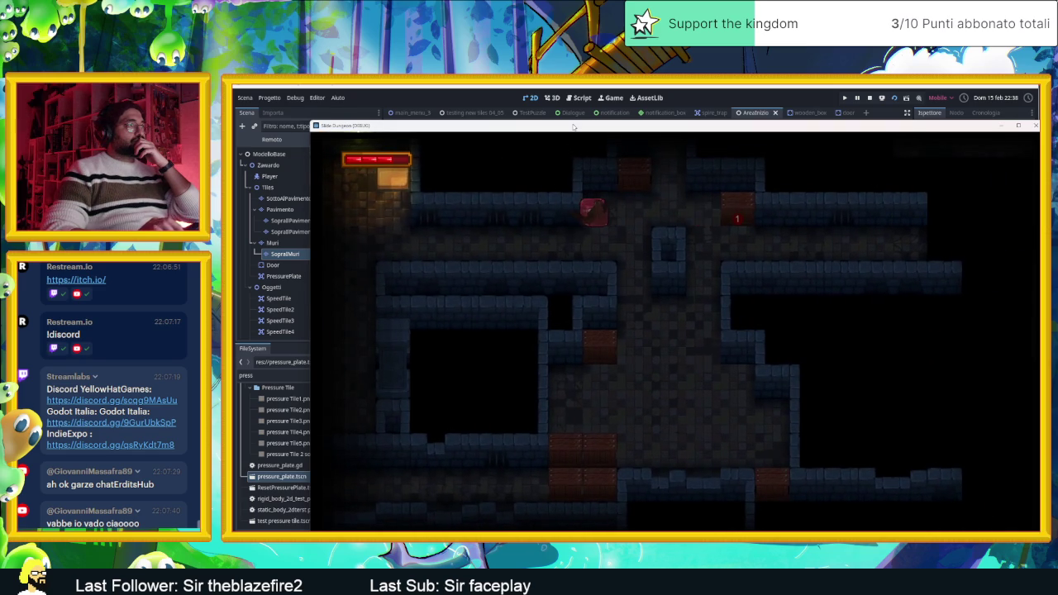
key("Left")
key("Down")
key("Left")
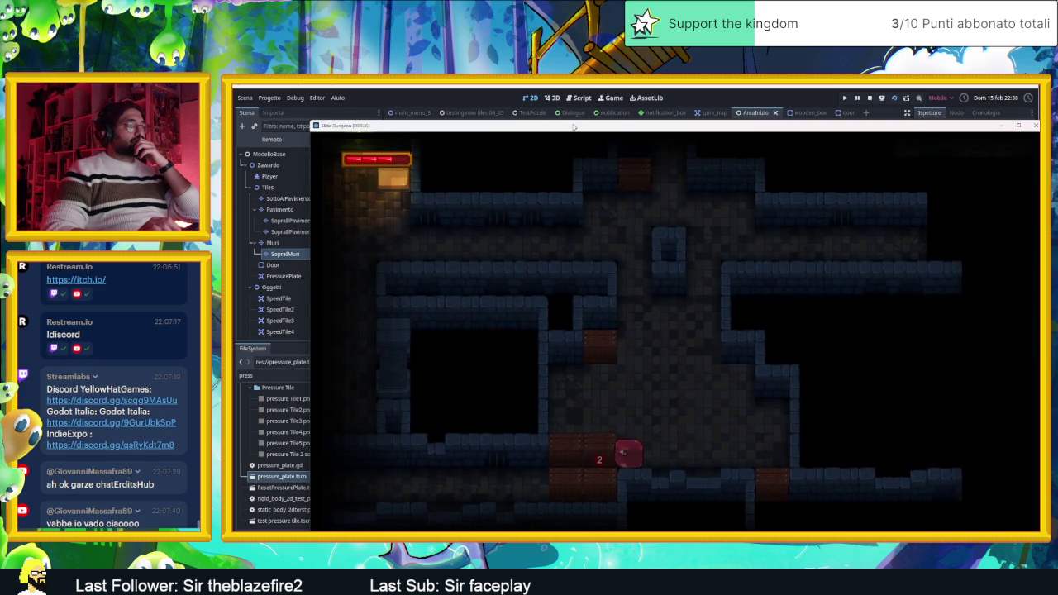
key("Left")
key("Up")
key("Down")
Steer the slime around the lower corridor and into the next, lit room.
key("Down")
key("Up")
key("Right")
key("Down")
key("Left")
key("Right")
key("Left")
key("Up")
key("Down")
key("Down")
key("Left")
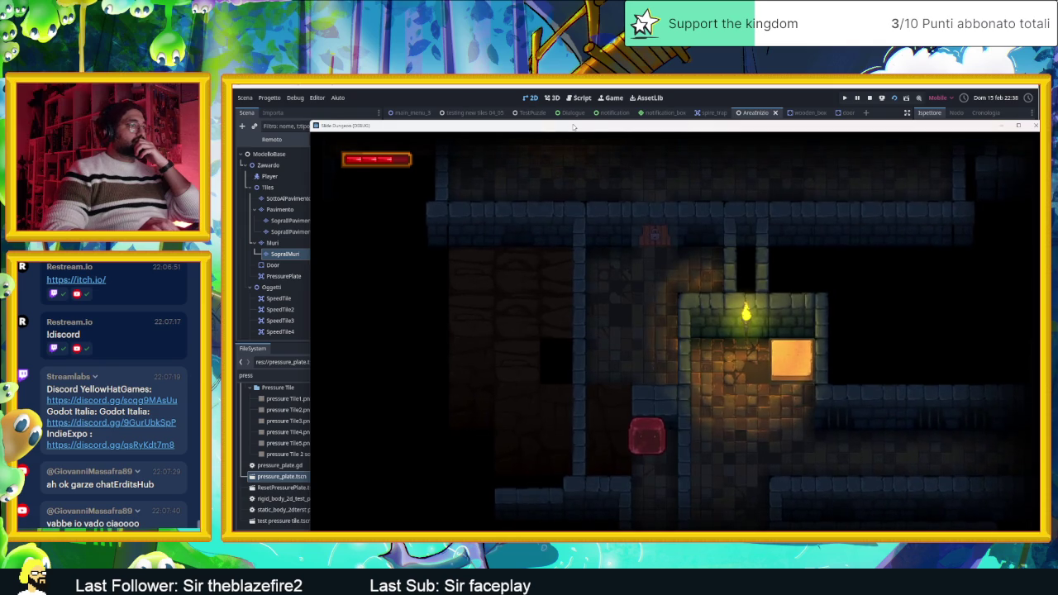
Slide the slime onto the lit block, then leave the lit room for another room.
key("Up")
key("Right")
key("Down")
key("Left")
key("Down")
key("Right")
key("Down")
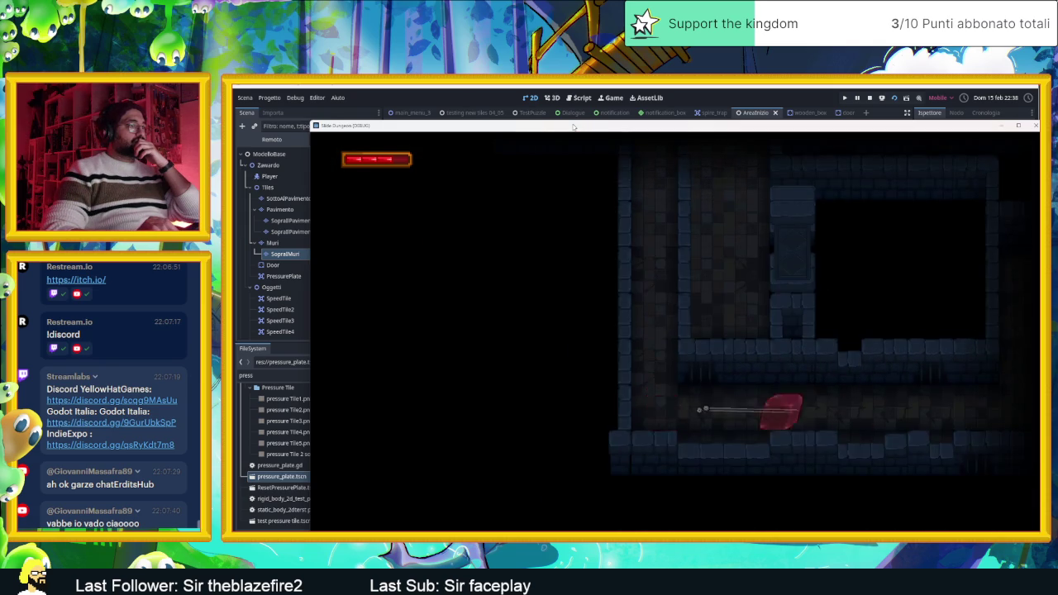
Steer the slime around the new room and return it onto the lit block.
key("Up")
key("Right")
key("Left")
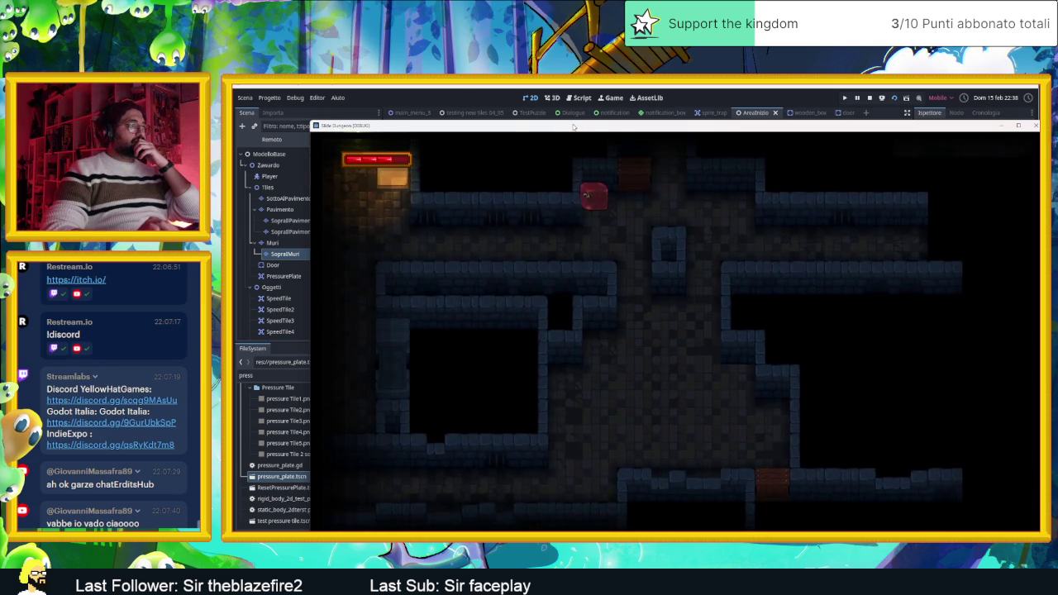
key("Down")
key("Up")
key("Right")
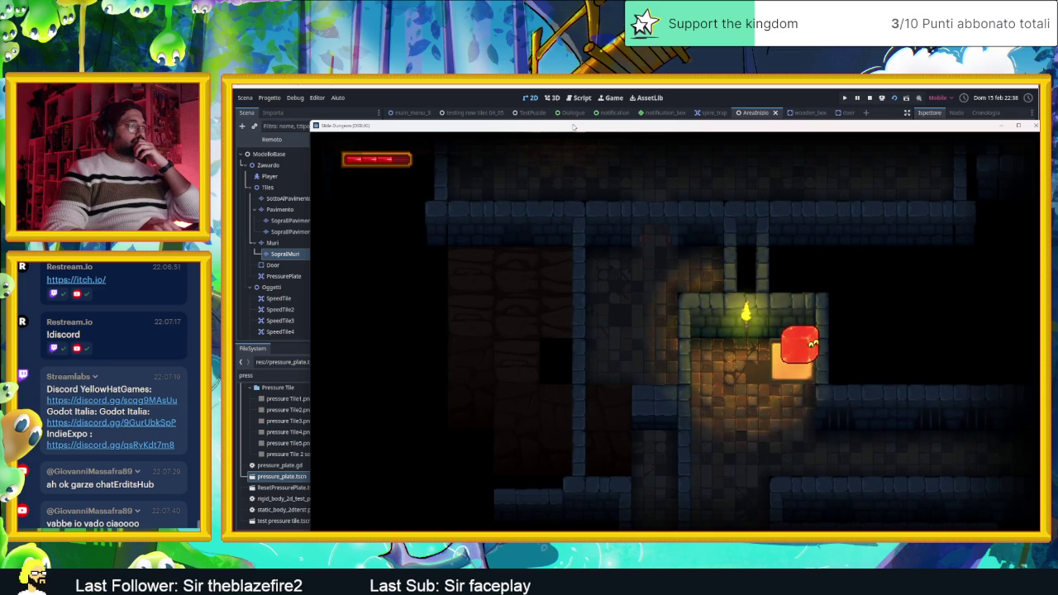
Move the slime through two more rooms, then back onto the lit room's ledge.
key("Right")
key("Down")
key("Left")
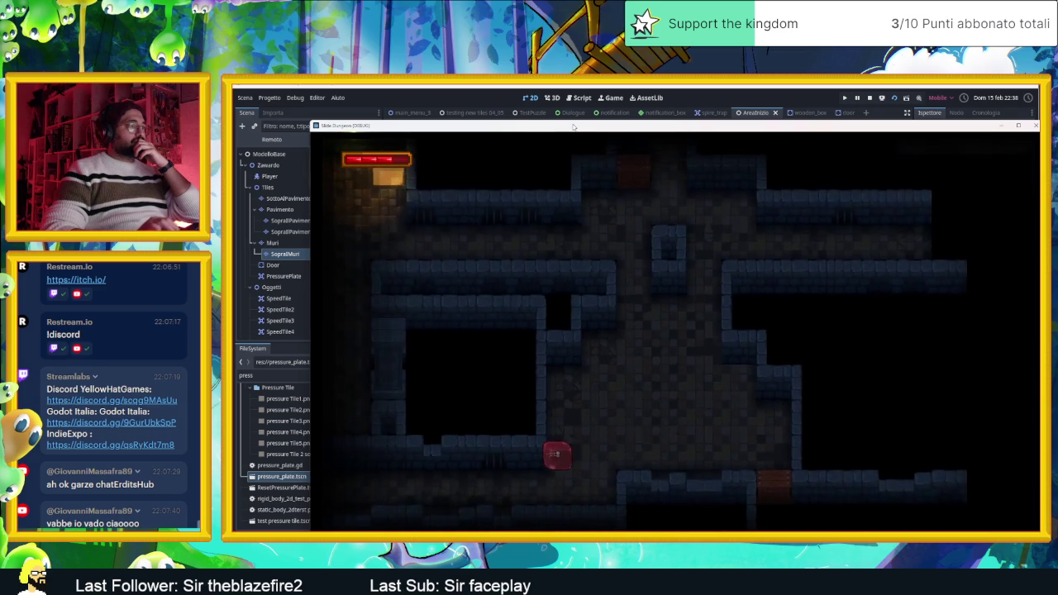
key("Left")
key("Up")
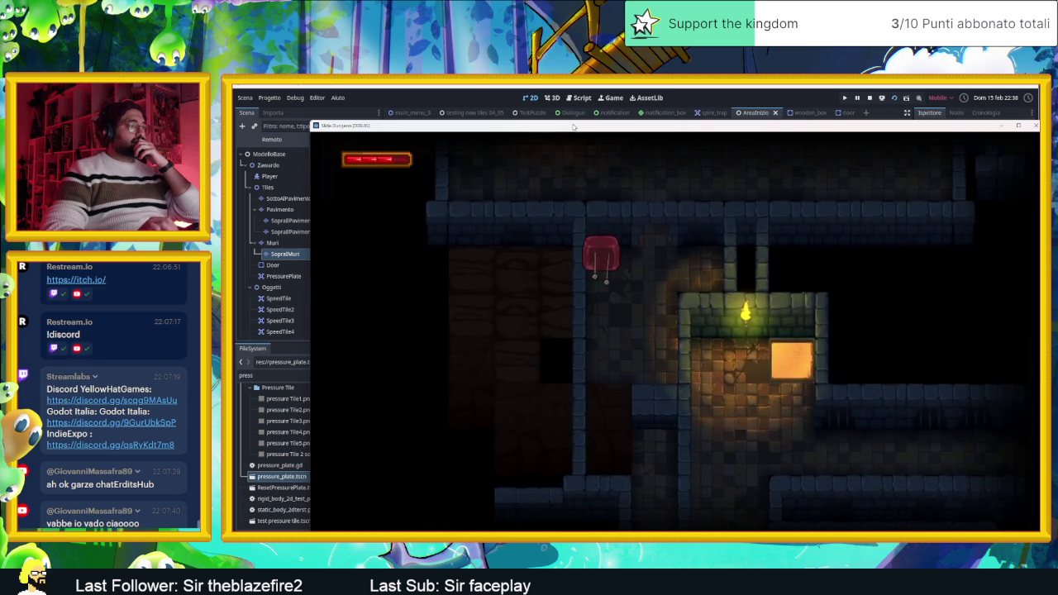
key("Right")
key("Left")
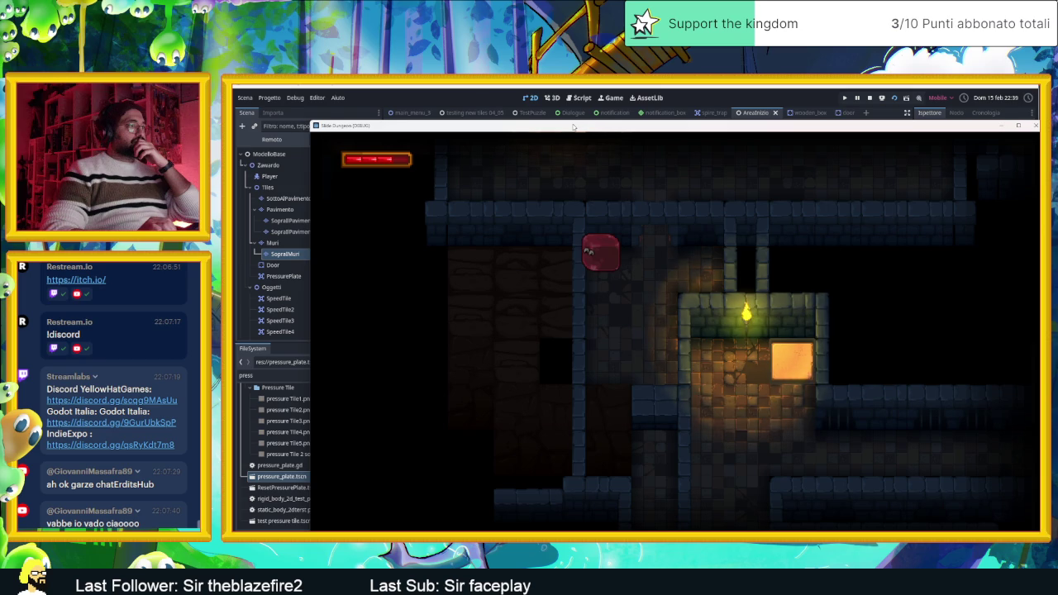
key("Down")
key("Up")
key("Right")
Test the slime's movement around the lit room, ending on the ledge above it.
key("Left")
key("Down")
key("Right")
key("Left")
key("Up")
key("Right")
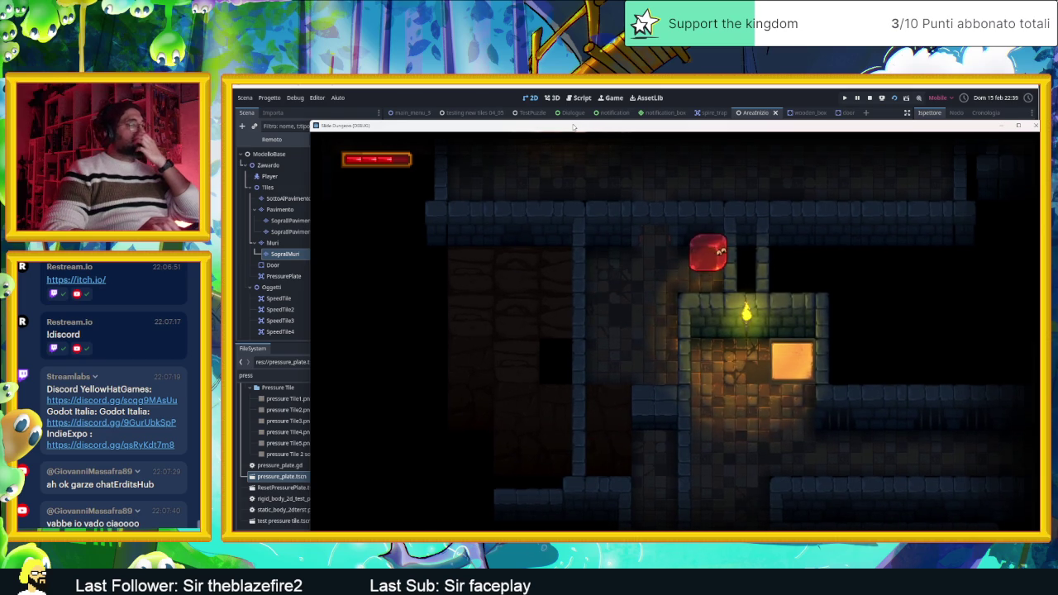
key("Down")
key("Up")
key("Right")
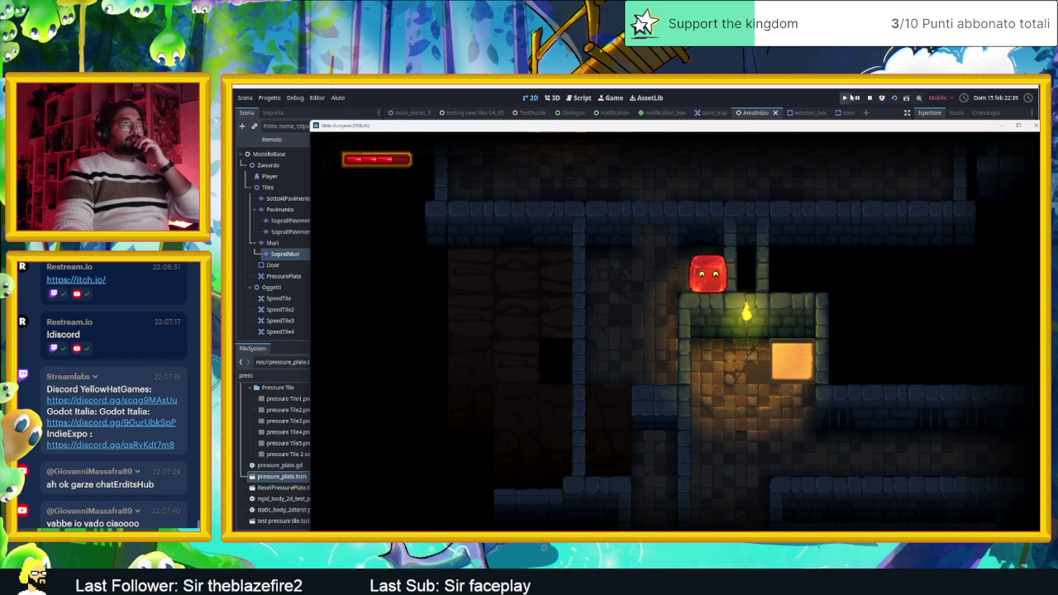
Stop the game and paint a wall tile above the lit room on the Muri layer.
left_click(871, 98)
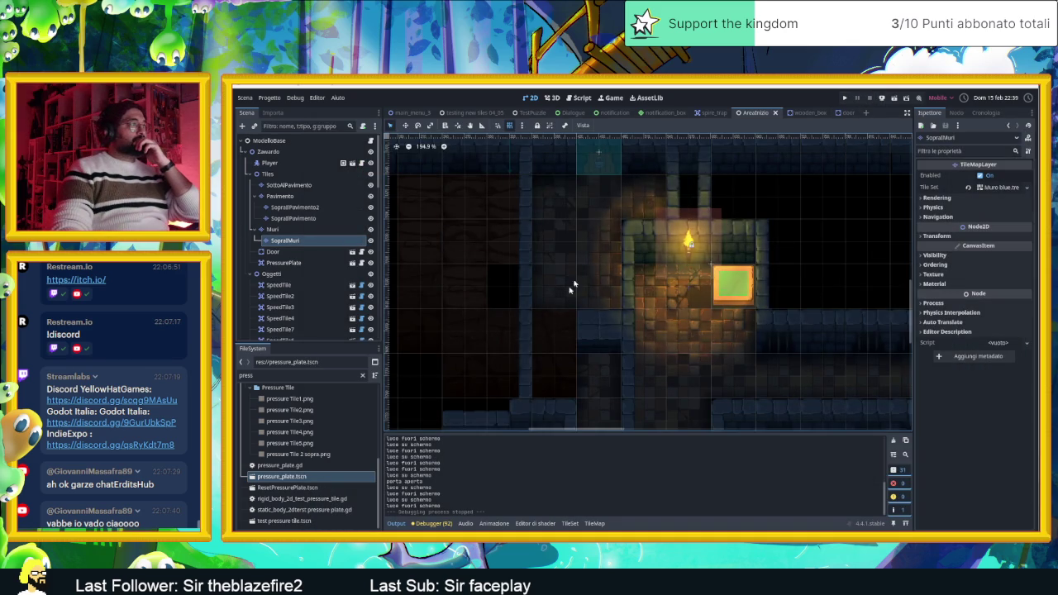
left_click_drag(559, 299, 629, 332)
left_click(577, 193)
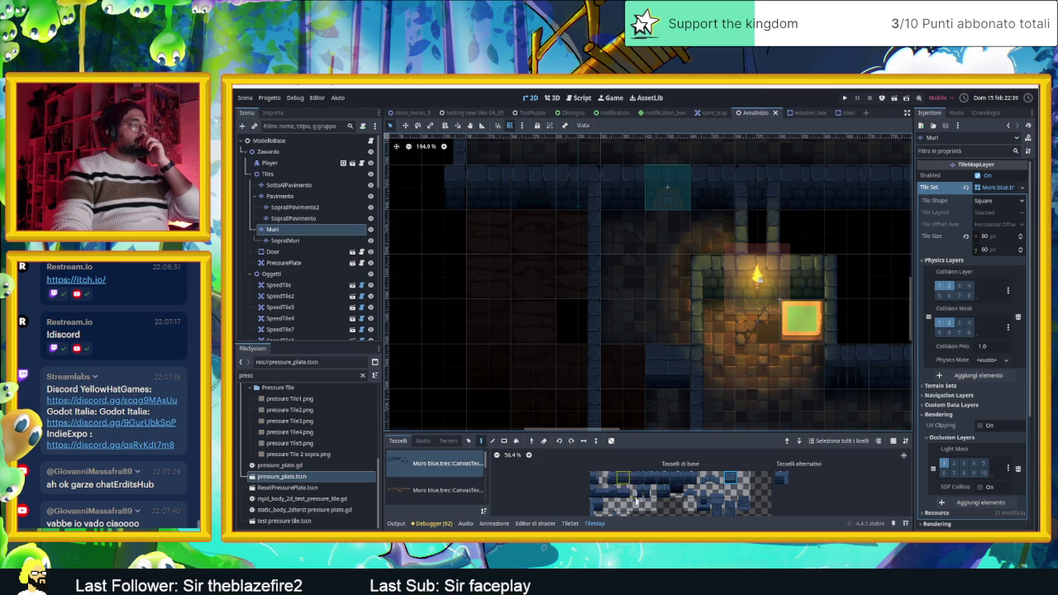
scroll(613, 508, "down", 1)
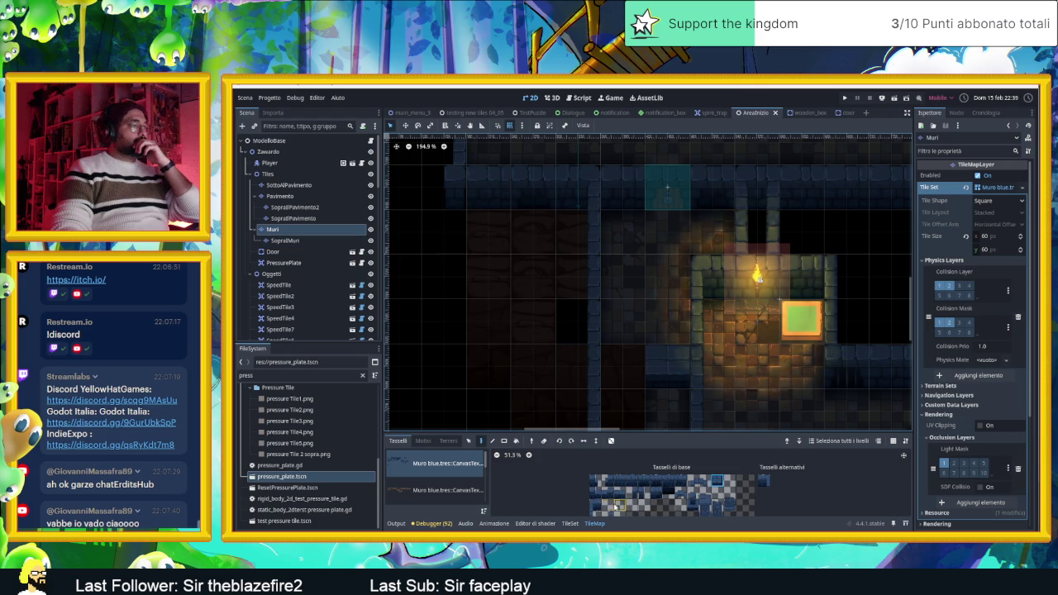
left_click(764, 481)
left_click(578, 190)
Paint a different wall tile beside the lit room and save the AreaInizio scene.
left_click(620, 482)
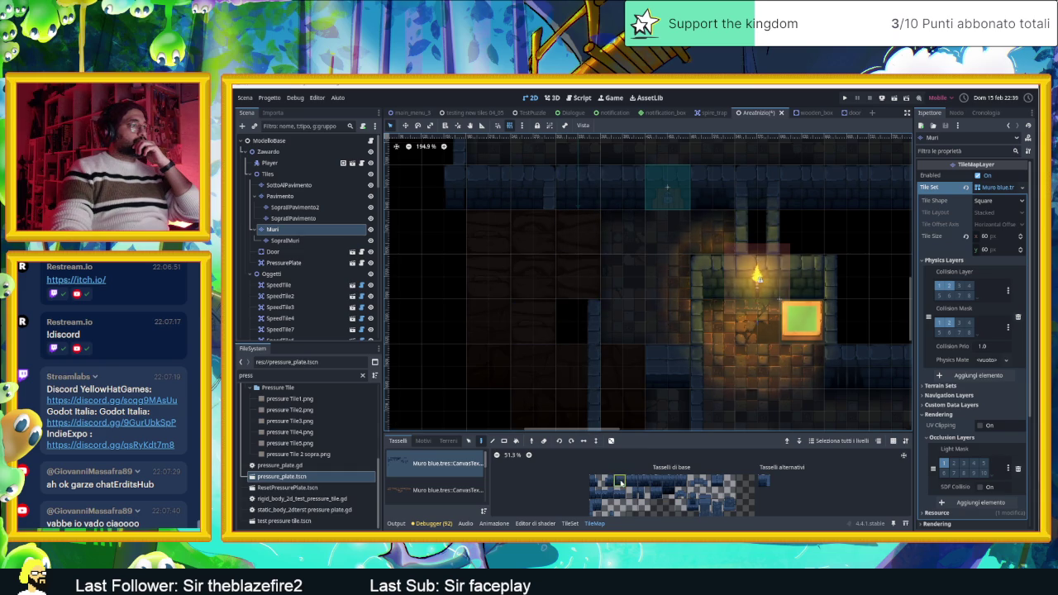
left_click(764, 481)
left_click(578, 322)
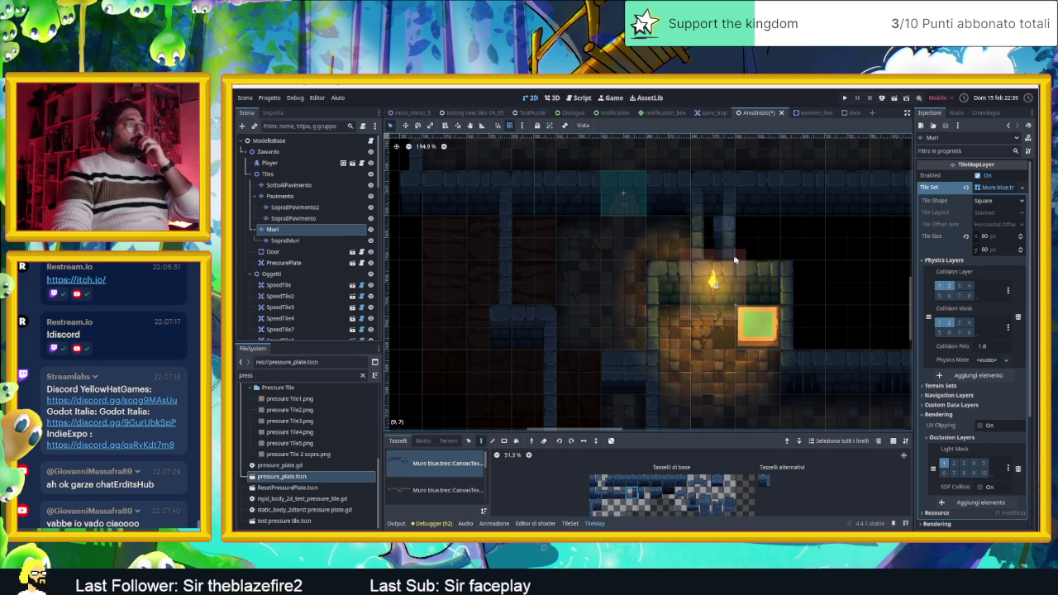
key("ctrl+s")
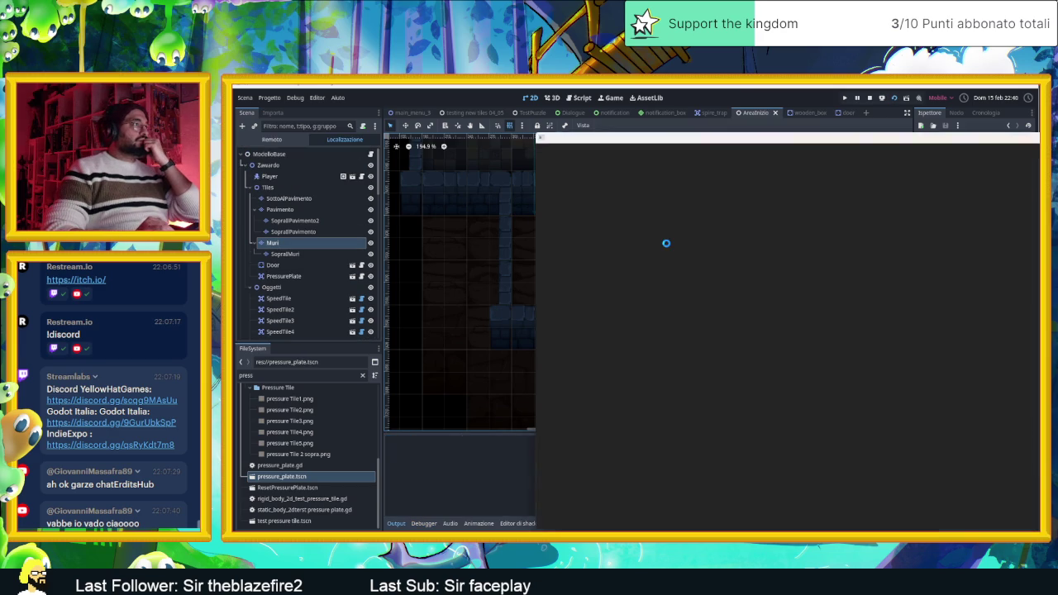
Move the game window up-left and slide the slime through the first exit.
left_click_drag(746, 132, 490, 105)
key("Down")
key("Right")
key("Up")
key("Down")
key("Up")
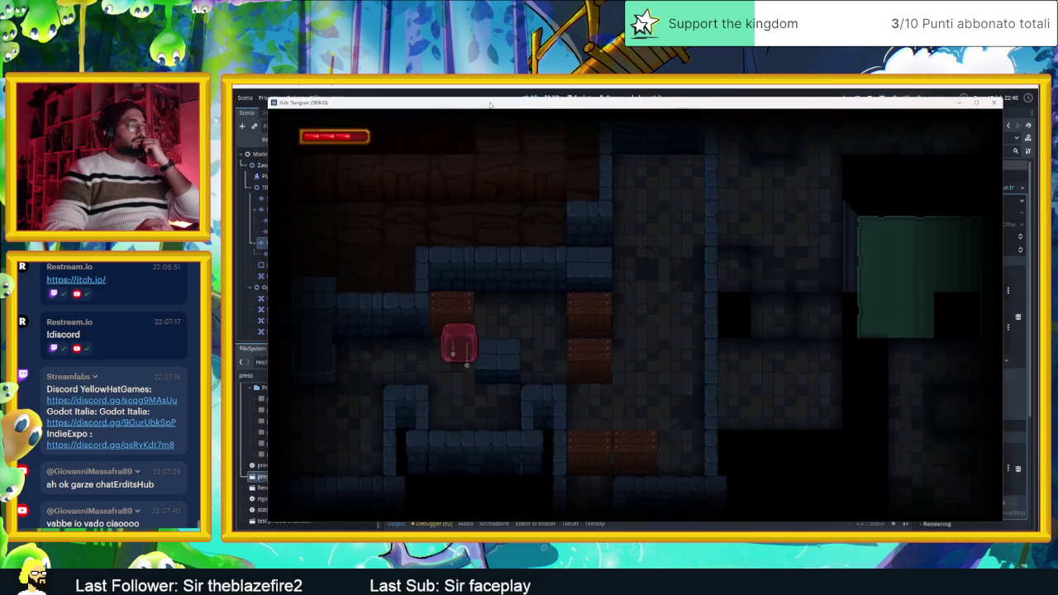
Steer the slime to the crate marked 2 and around above it.
key("Down")
key("Up")
key("Right")
key("Down")
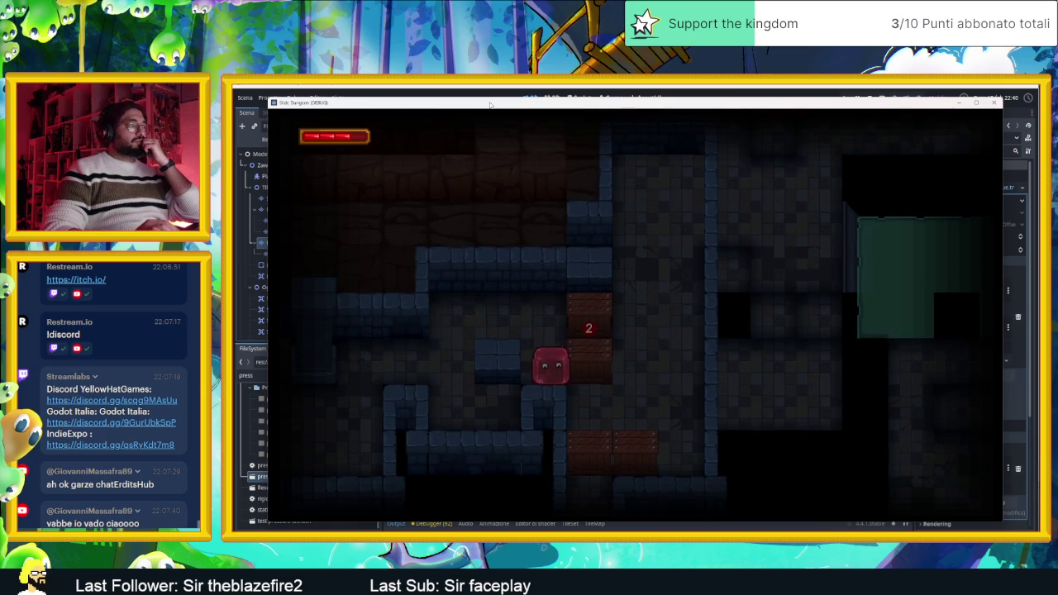
key("Up")
key("Left")
key("Right")
key("Left")
key("Right")
key("Up")
key("Left")
key("Down")
Pass the crate to drop its counter to 1, then step on it into the next room.
key("Up")
key("Down")
key("Up")
key("Down")
key("Right")
key("Left")
key("Right")
key("Left")
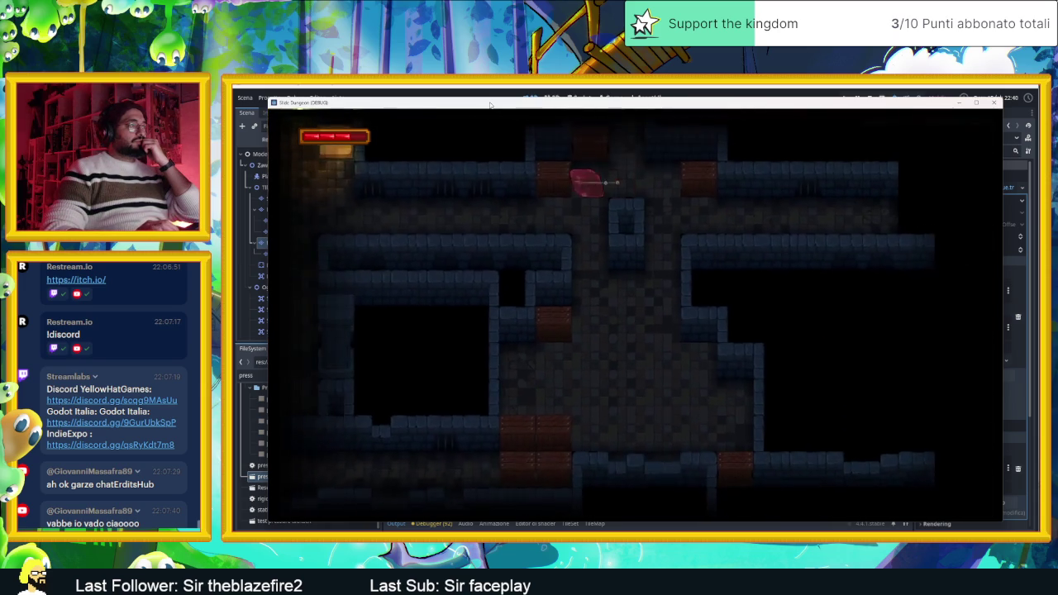
Slide the slime along the bottom corridor beside the crate and onto the bottom crate.
key("Down")
key("Right")
key("Left")
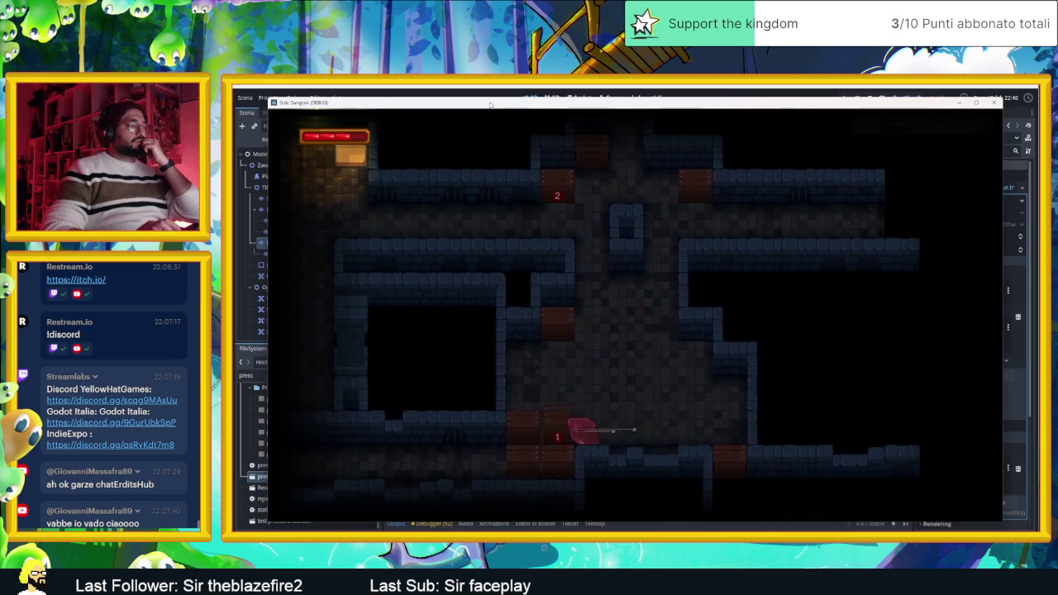
key("Right")
key("Left")
key("Right")
key("Left")
key("Right")
key("Left")
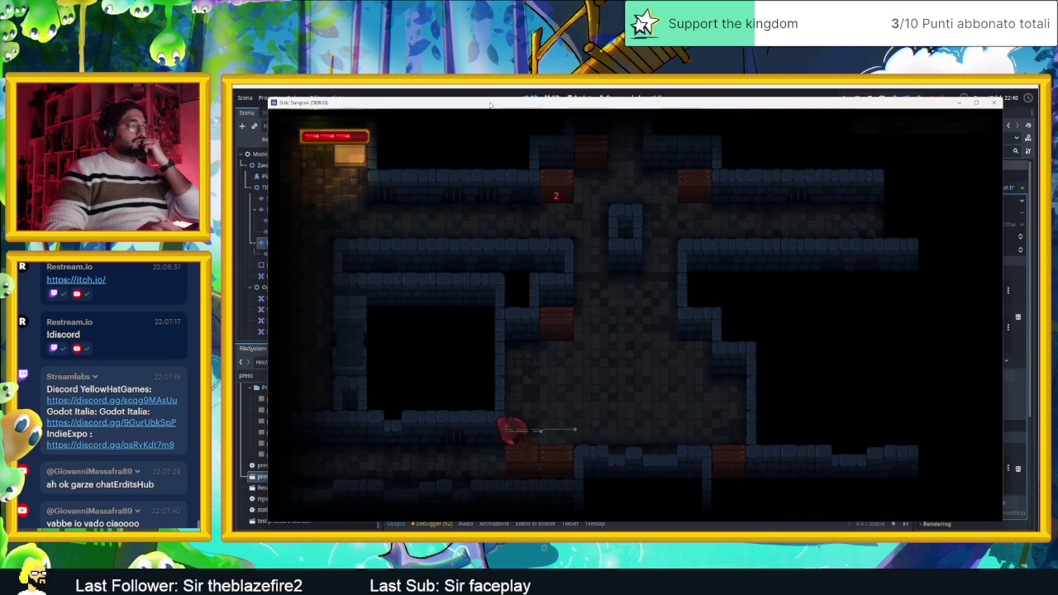
key("Up")
key("Down")
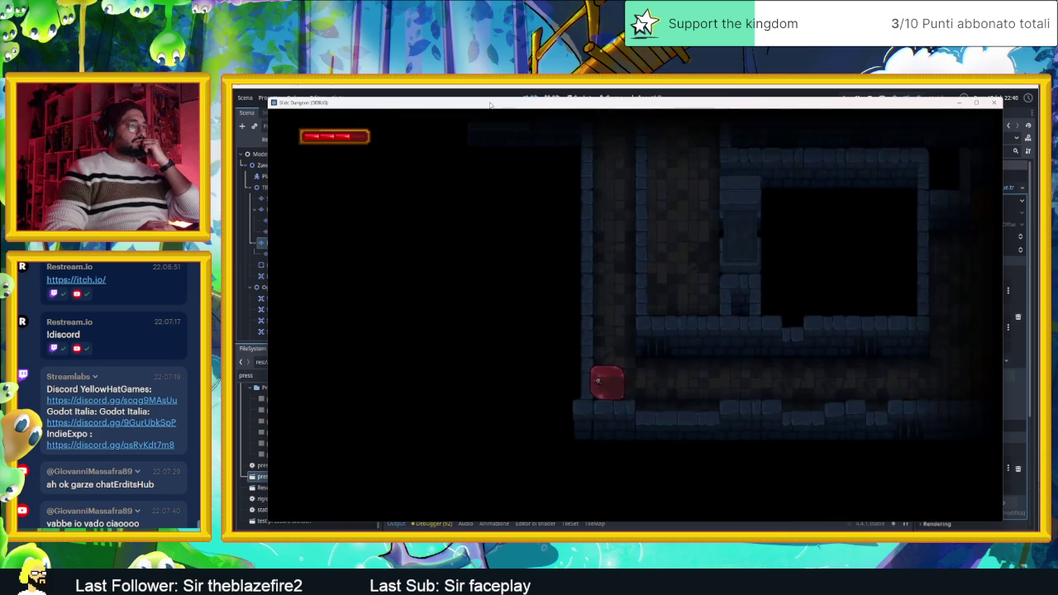
Navigate the slime along the top corridor, through both gaps and up the room exit.
key("Left")
key("Up")
key("Right")
key("Left")
key("Down")
key("Right")
key("Down")
key("Up")
key("Down")
key("Left")
key("Down")
key("Right")
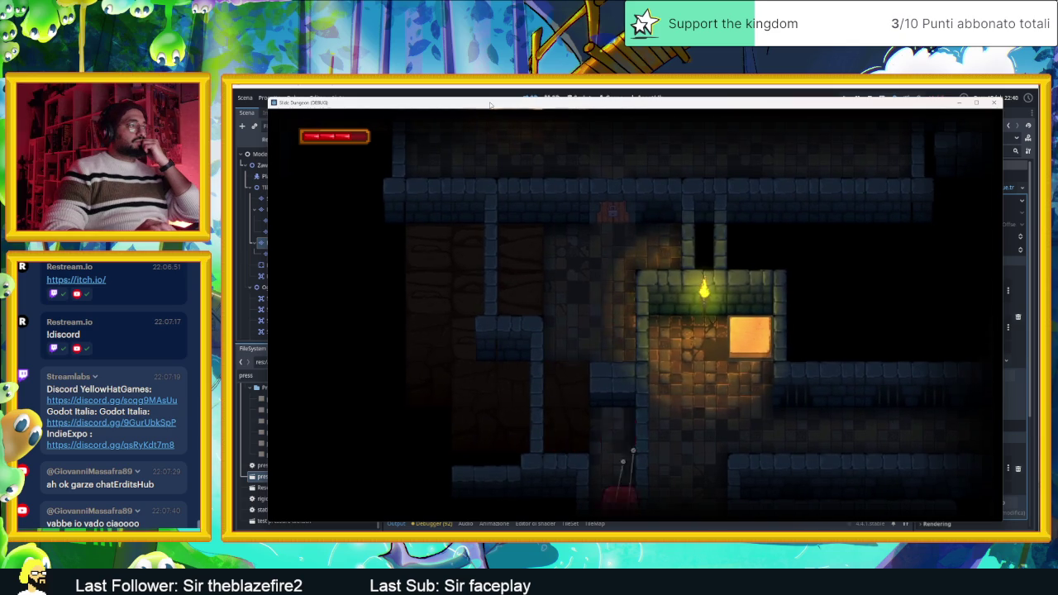
key("Up")
Slide the slime through the next rooms and onto the orange crate.
key("Right")
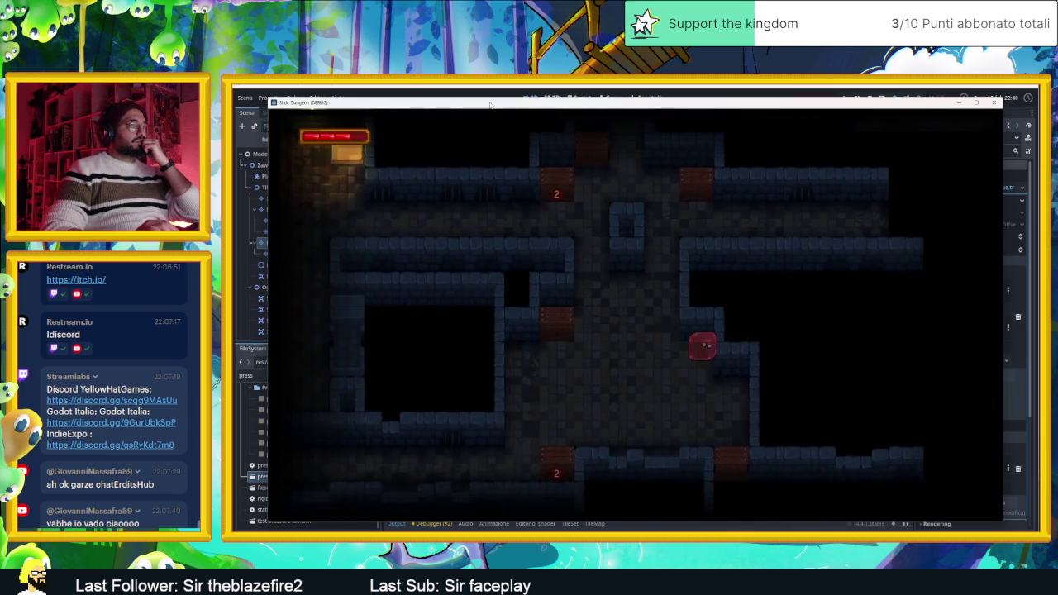
key("Left")
key("Down")
key("Up")
key("Down")
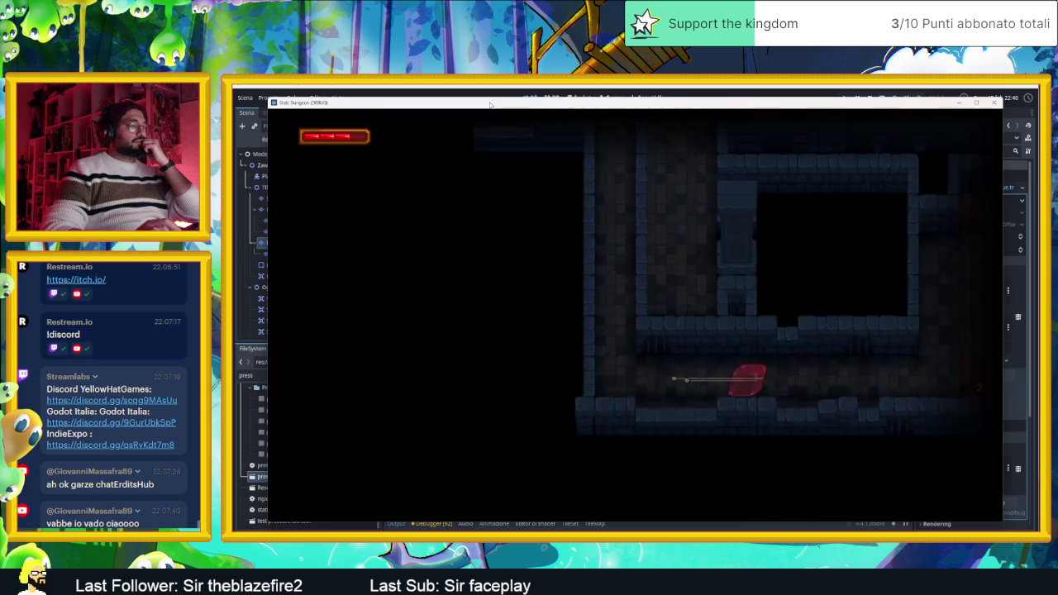
key("Right")
key("Down")
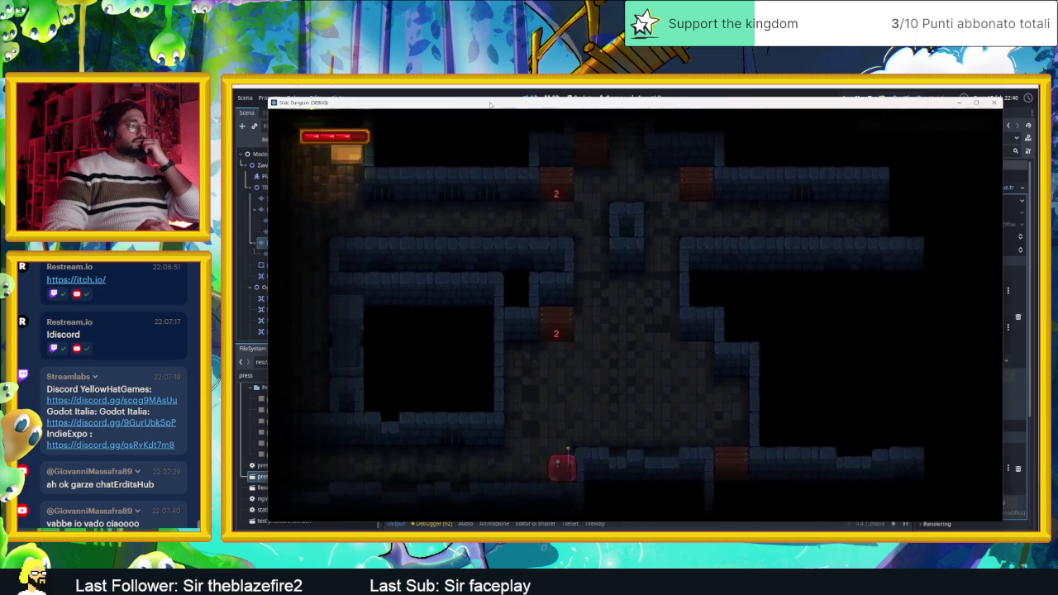
key("Up")
key("Right")
key("Left")
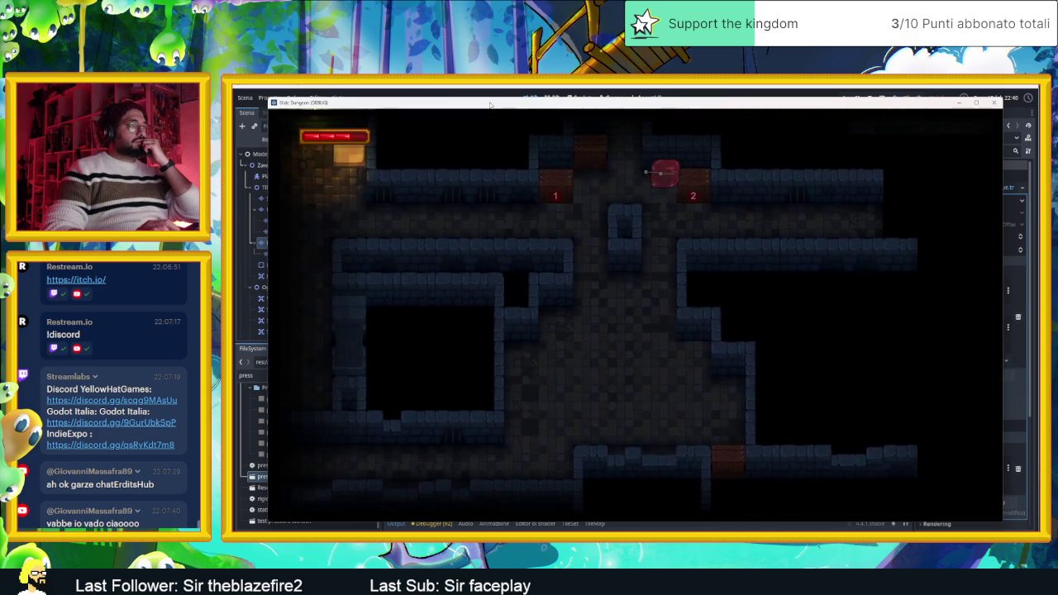
key("Right")
key("Left")
key("Down")
key("Left")
key("Right")
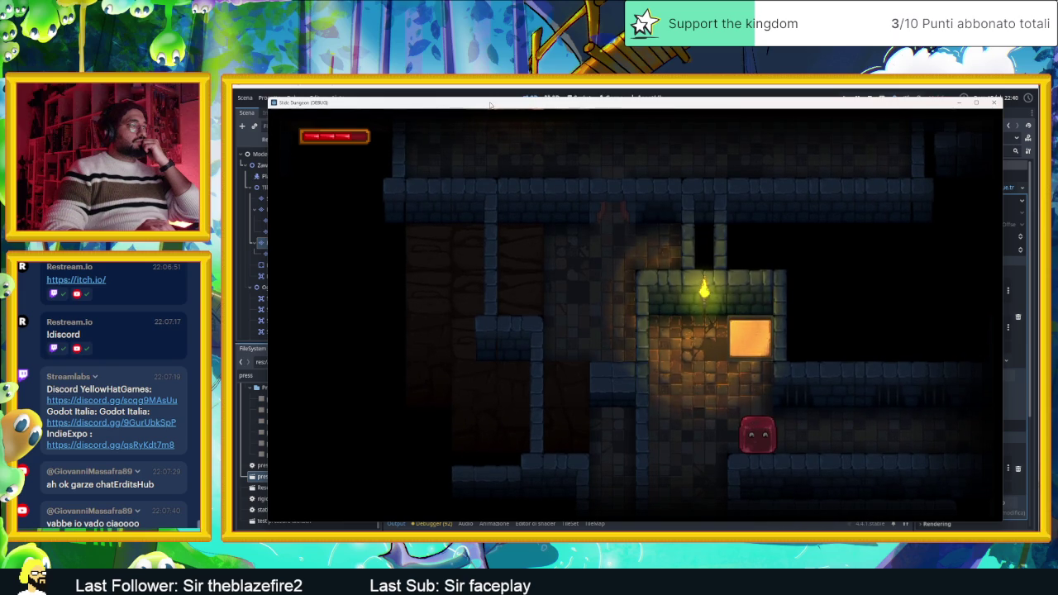
Move the slime past the torch-lit crate and through several adjoining rooms.
key("Right")
key("Down")
key("Left")
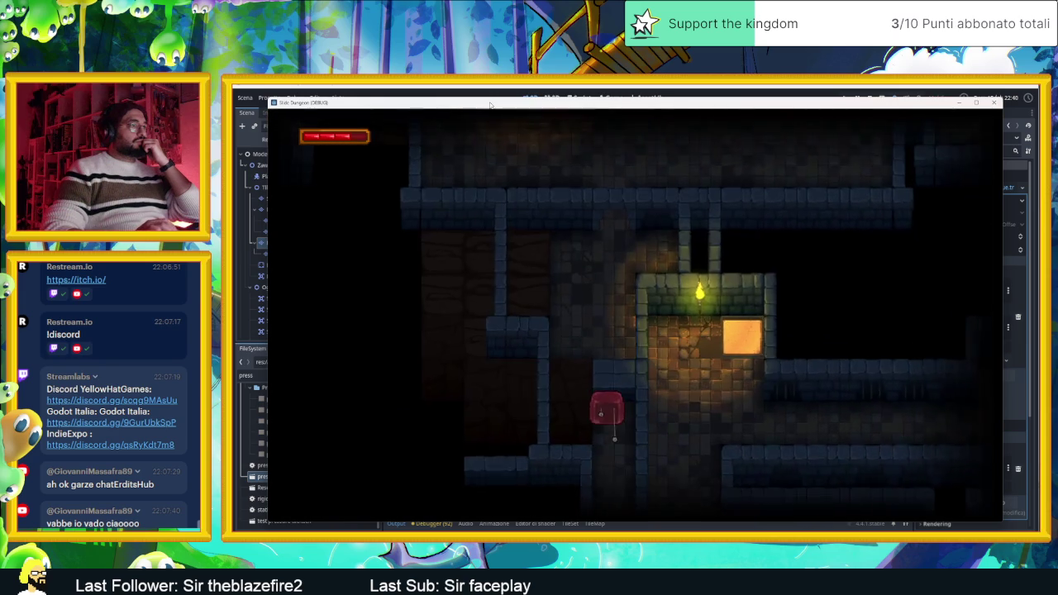
key("Left")
key("Up")
key("Right")
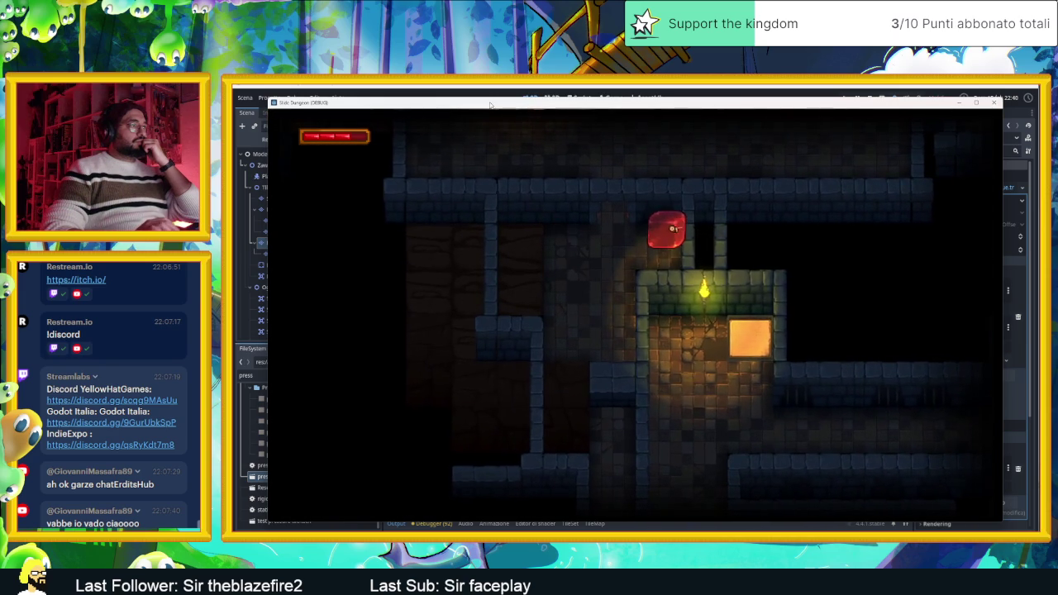
key("Left")
key("Down")
key("Right")
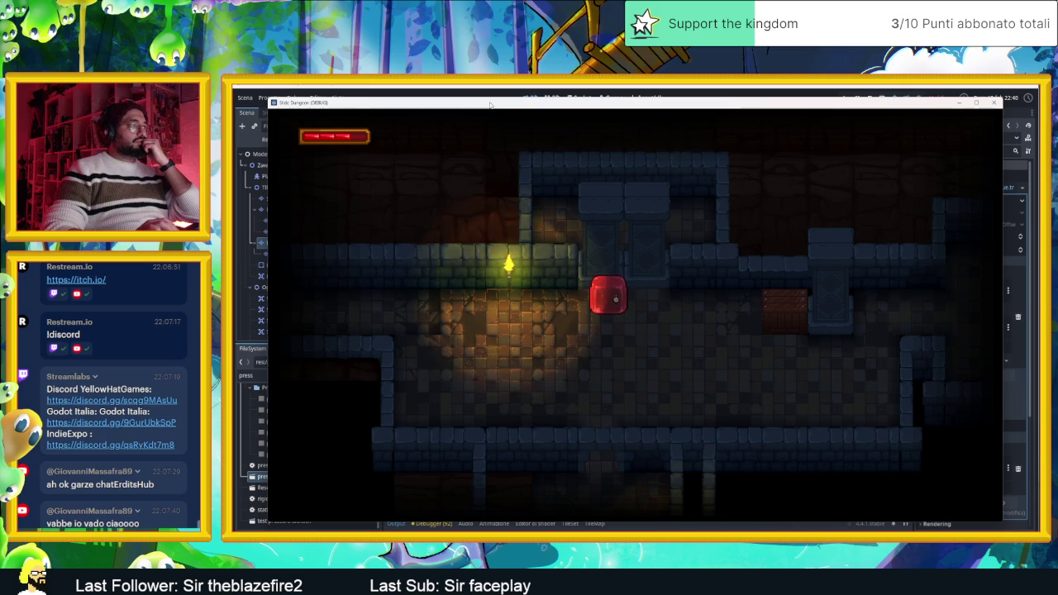
key("Down")
key("Up")
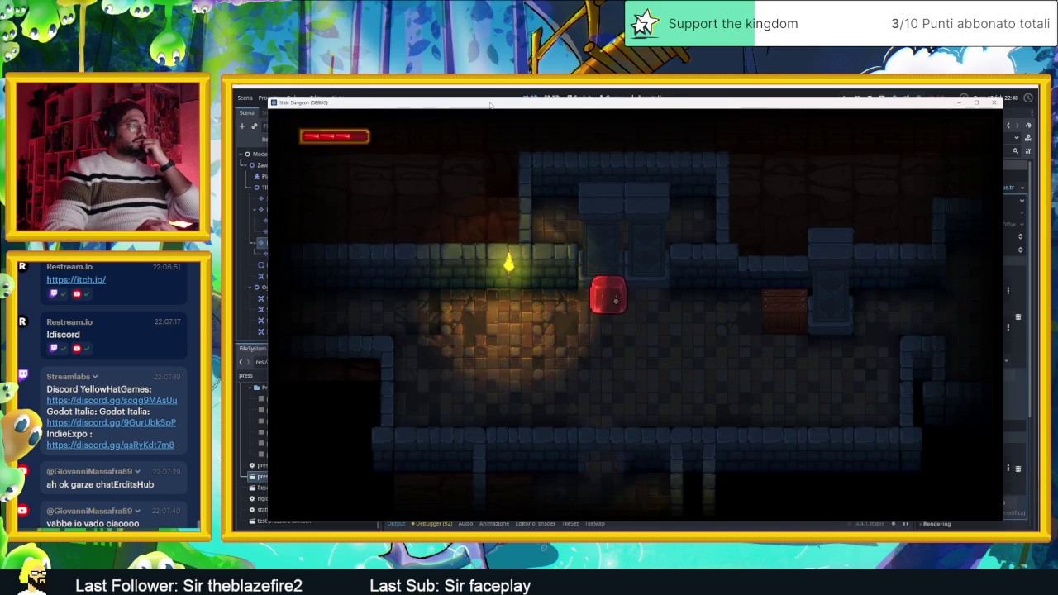
key("Left")
key("Down")
key("Up")
key("Right")
Cross the next room through its right edge, reach the brown block and top wall.
key("Down")
key("Left")
key("Left")
key("Right")
key("Left")
key("Up")
key("Right")
key("Down")
key("Right")
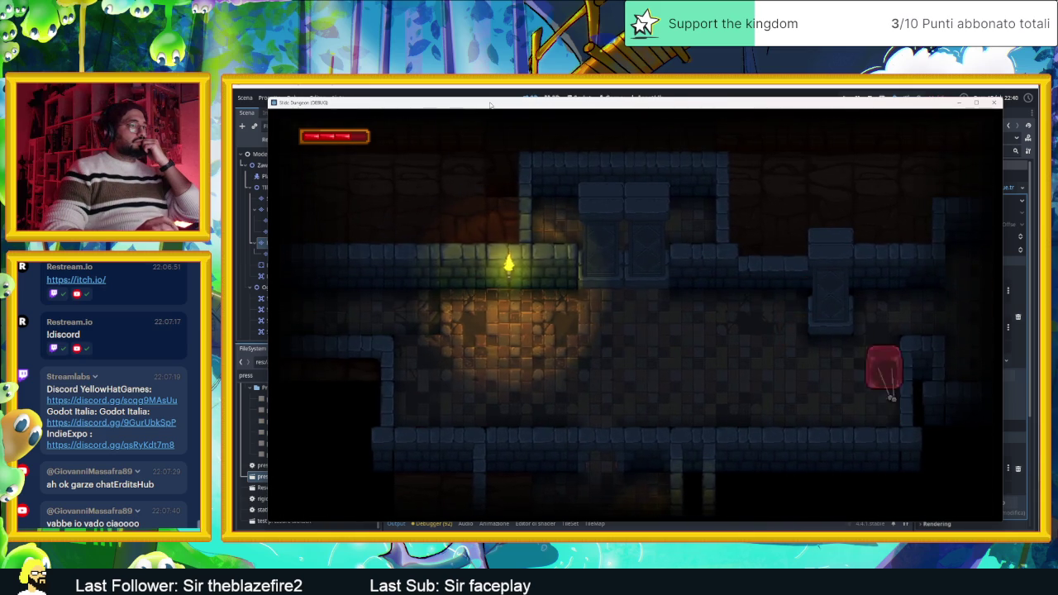
key("Up")
key("Right")
key("Up")
key("Right")
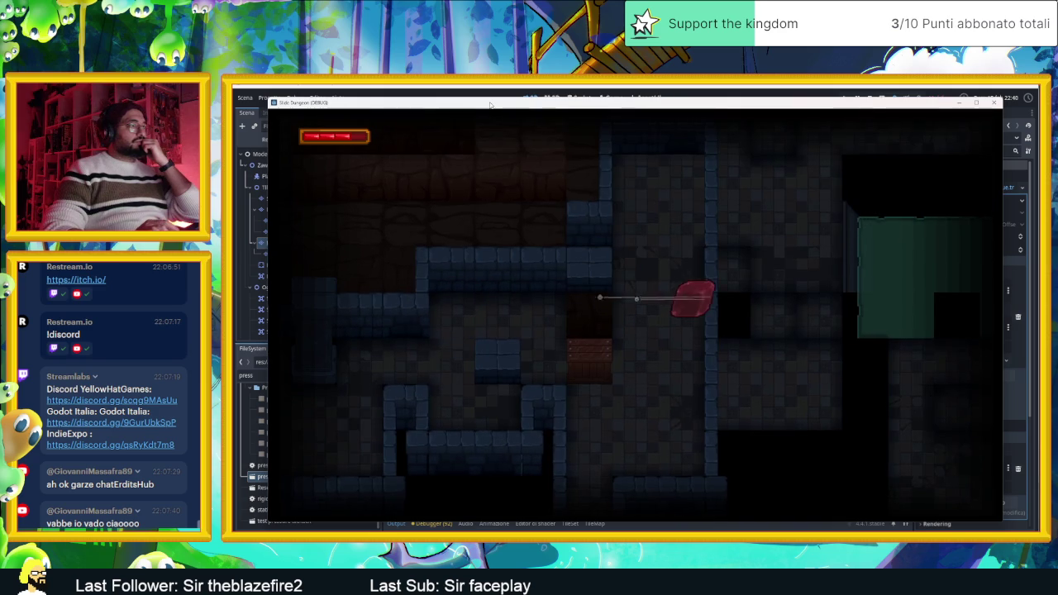
key("Down")
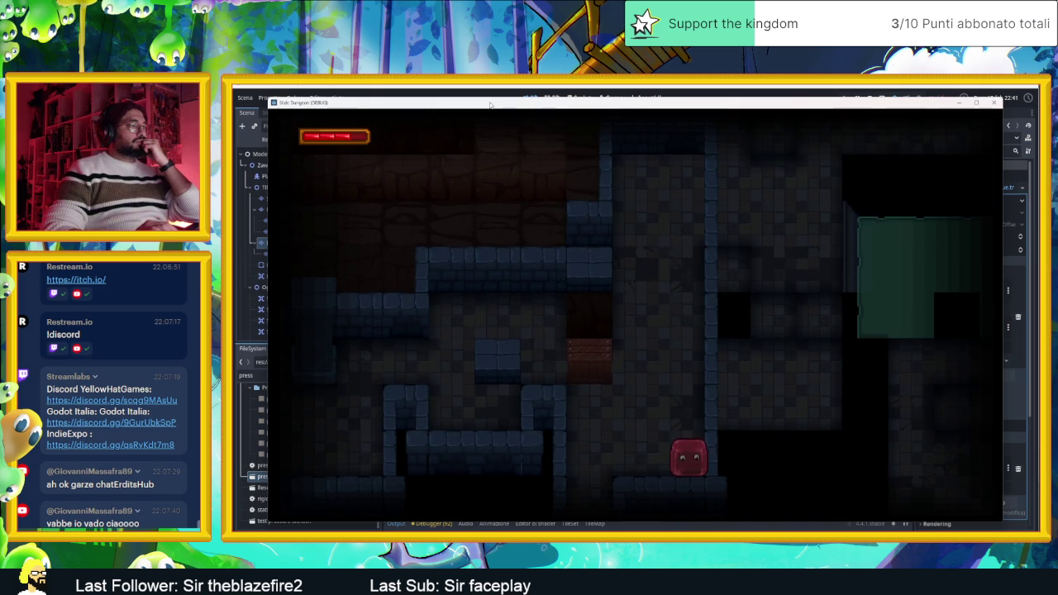
key("Left")
key("Up")
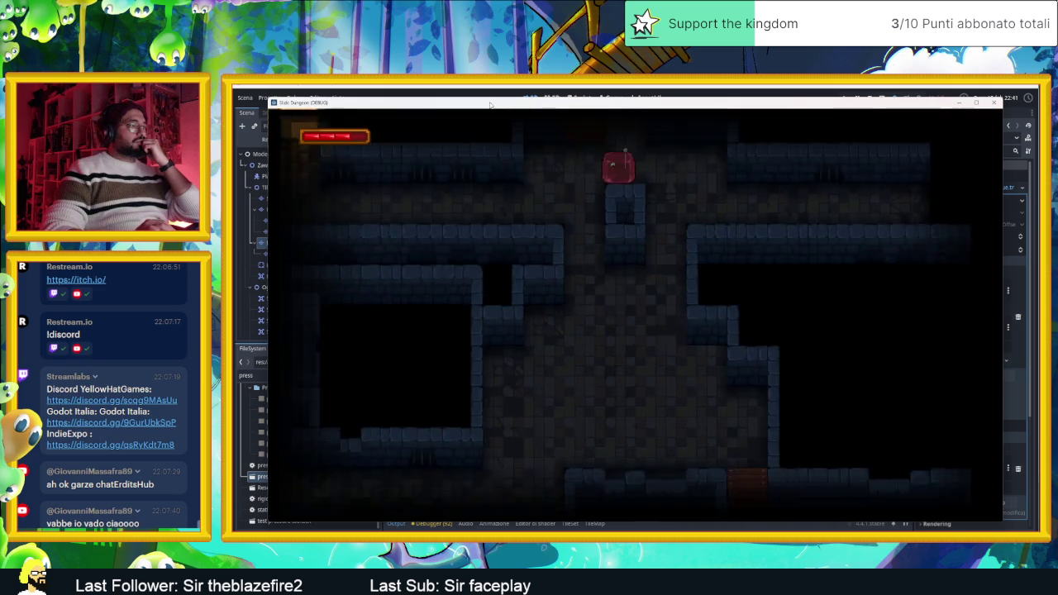
key("Up")
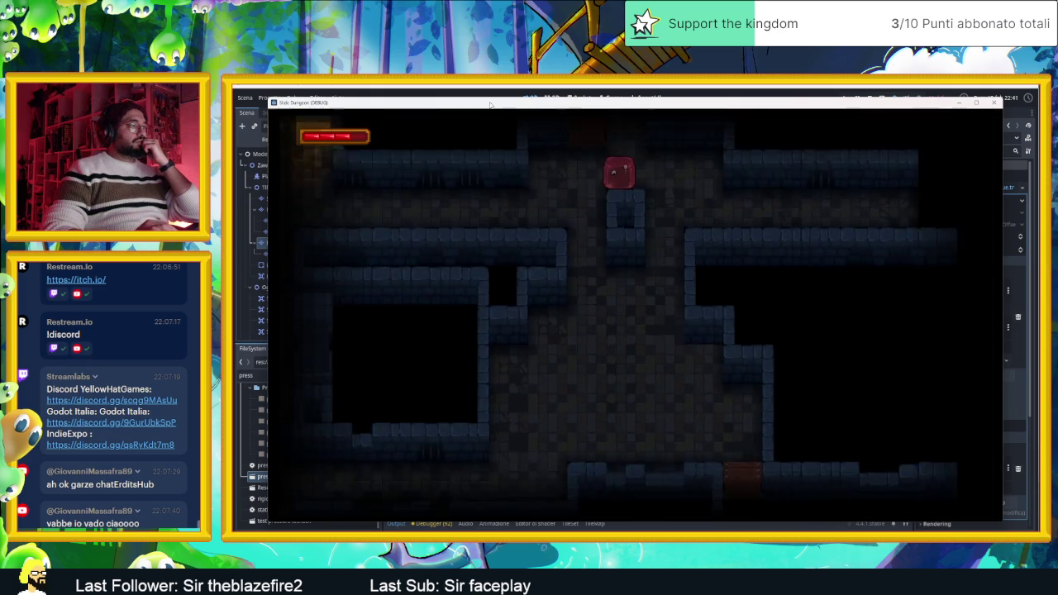
key("Down")
Slide the slime through the last rooms and leave it beside the torch-lit orange block.
key("Left")
key("Up")
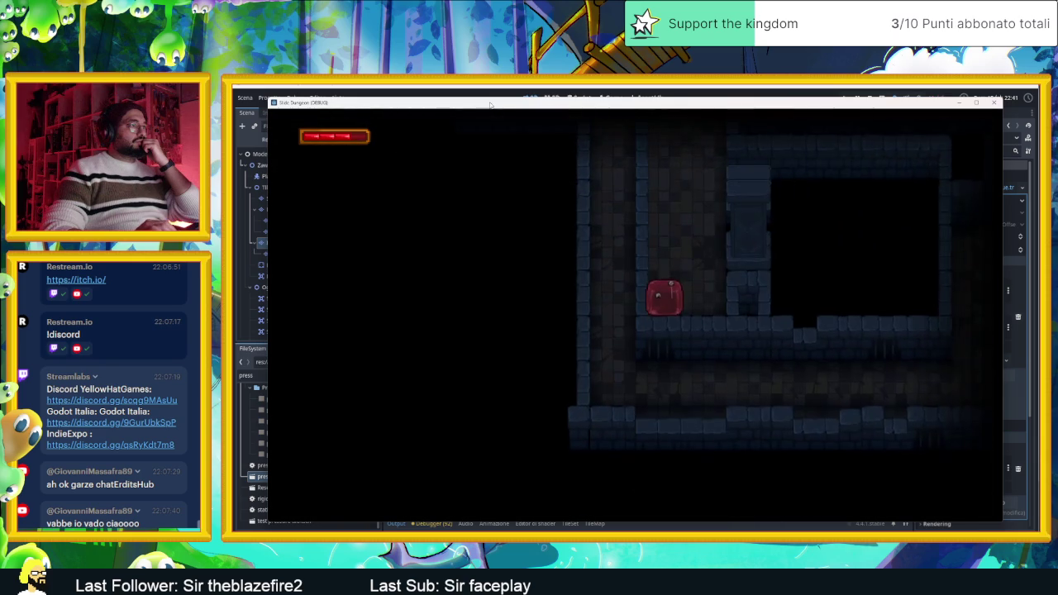
key("Down")
key("Left")
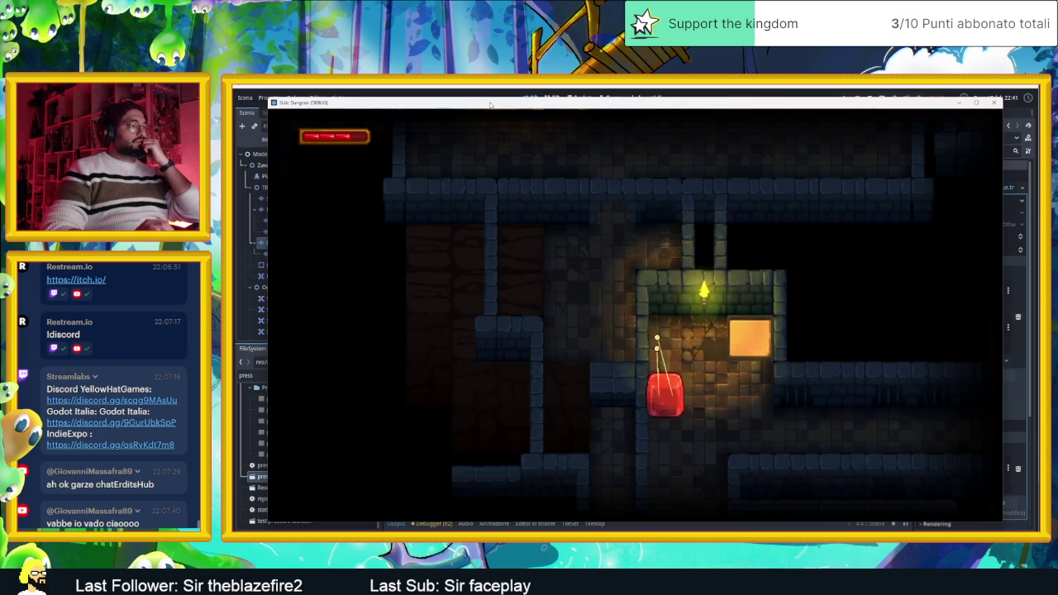
key("Up")
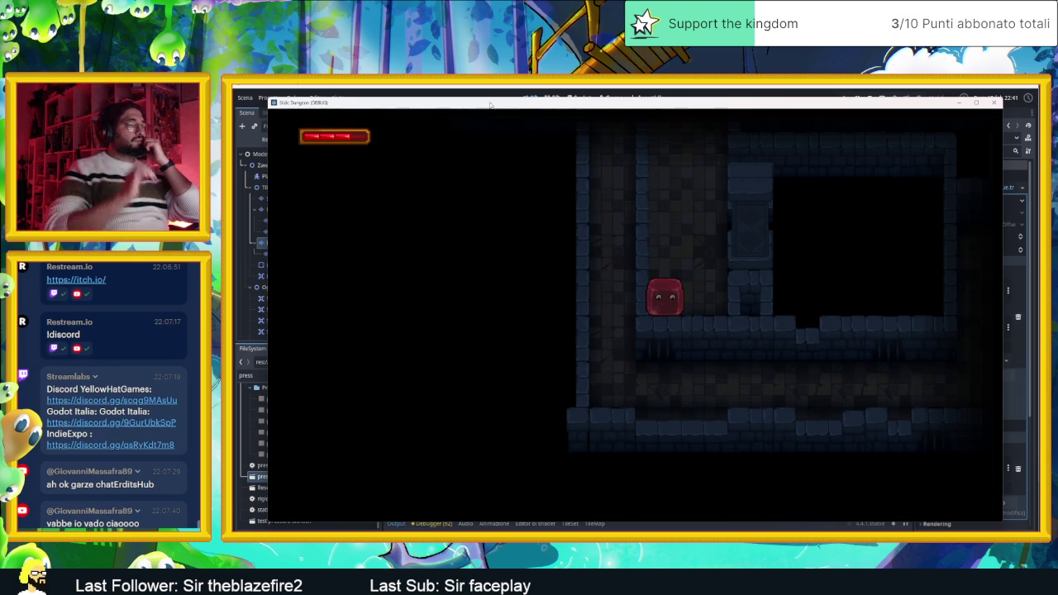
key("Down")
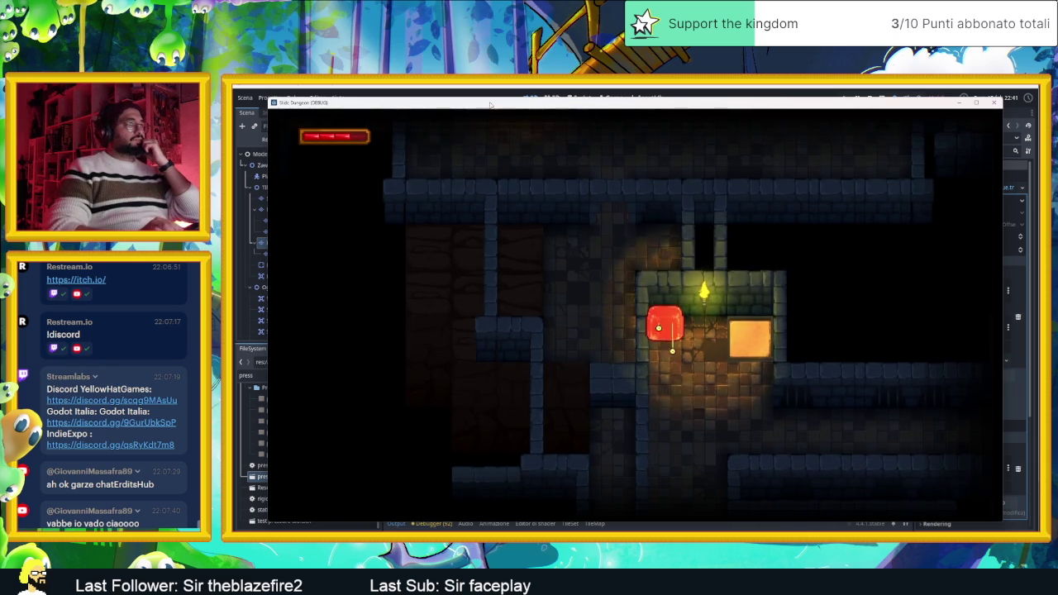
key("Right")
key("Down")
key("Left")
key("Up")
key("Right")
key("Up")
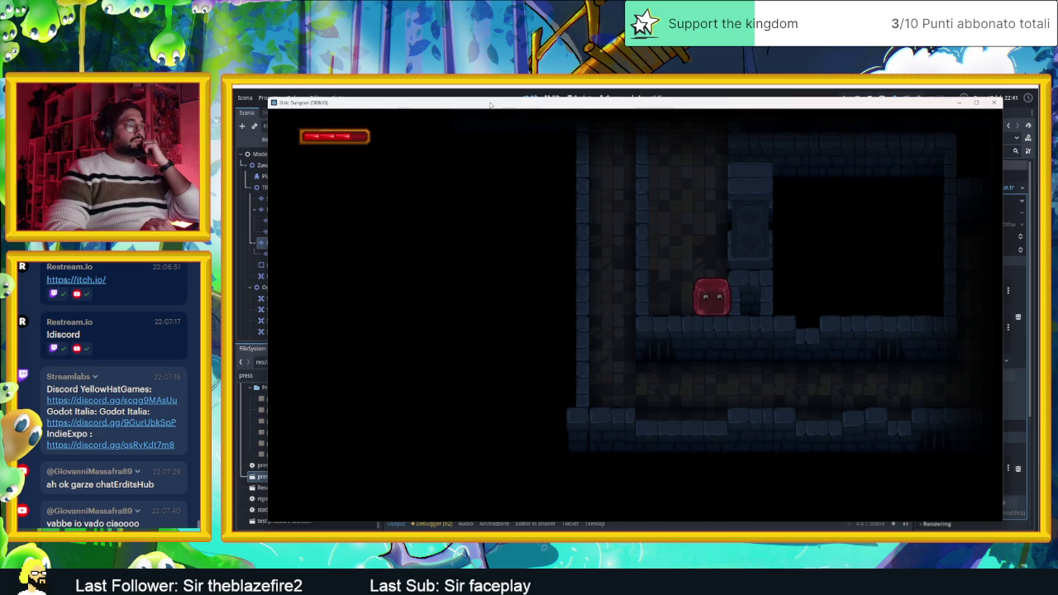
key("Down")
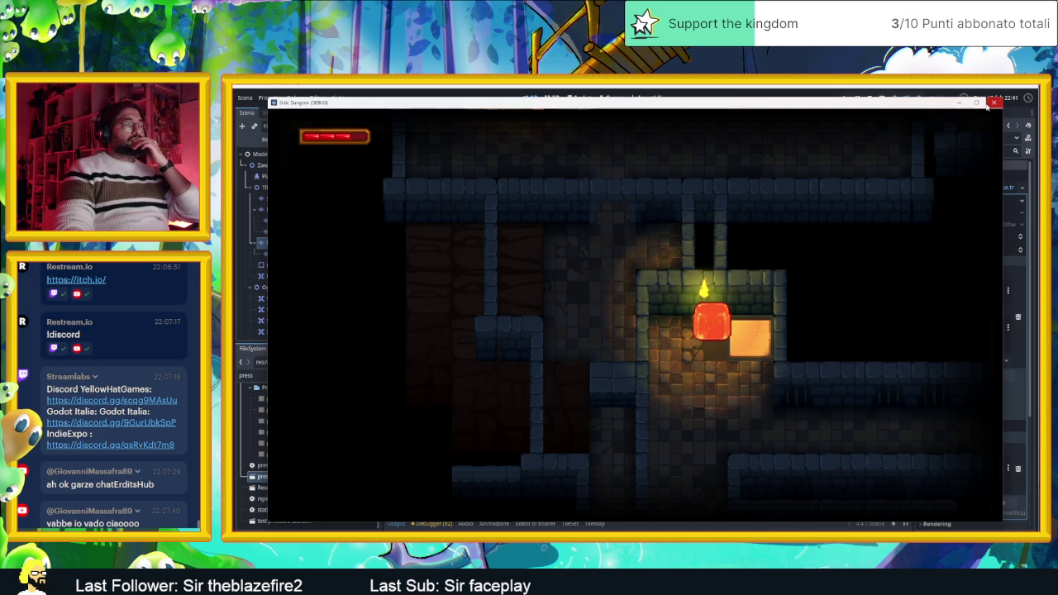
Close the Slide Dungeon game window and zoom over the AreaInizio tilemap in the editor.
left_click(993, 102)
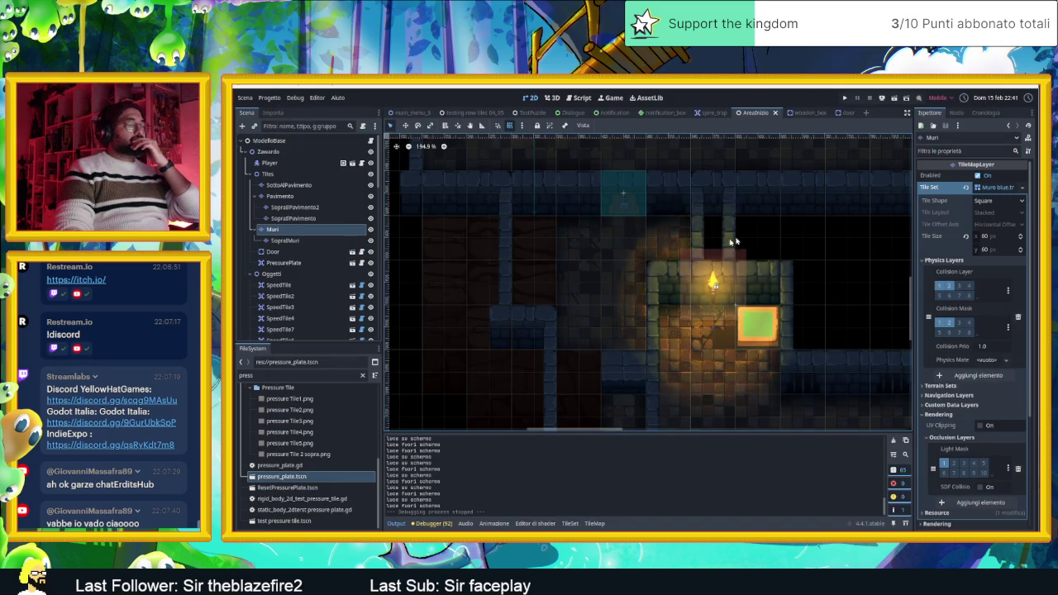
scroll(693, 354, "down", 3)
scroll(693, 354, "down", 2)
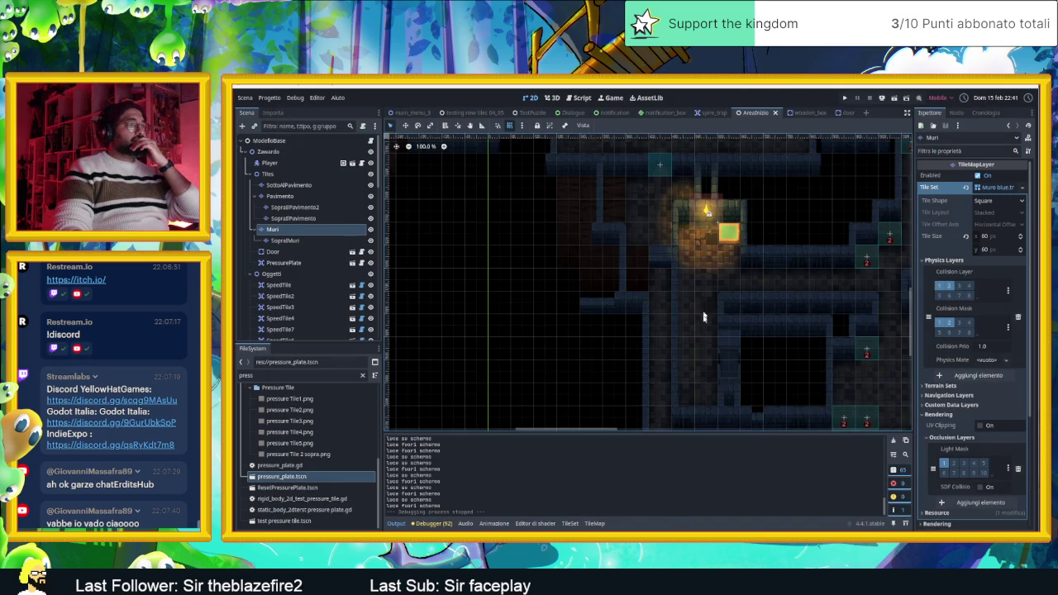
scroll(673, 309, "up", 5)
scroll(696, 354, "up", 5)
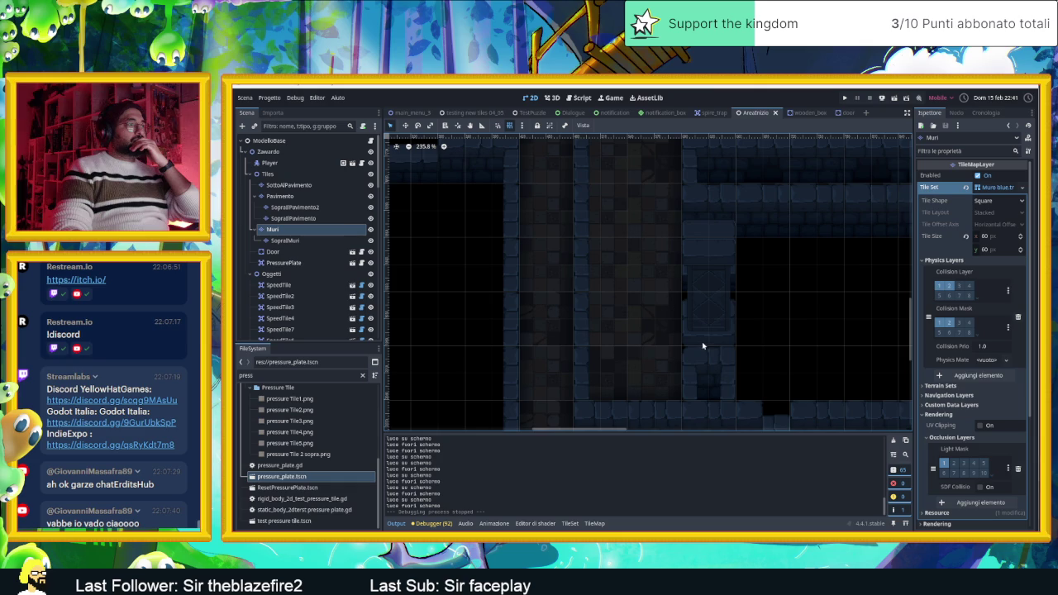
scroll(605, 289, "down", 10)
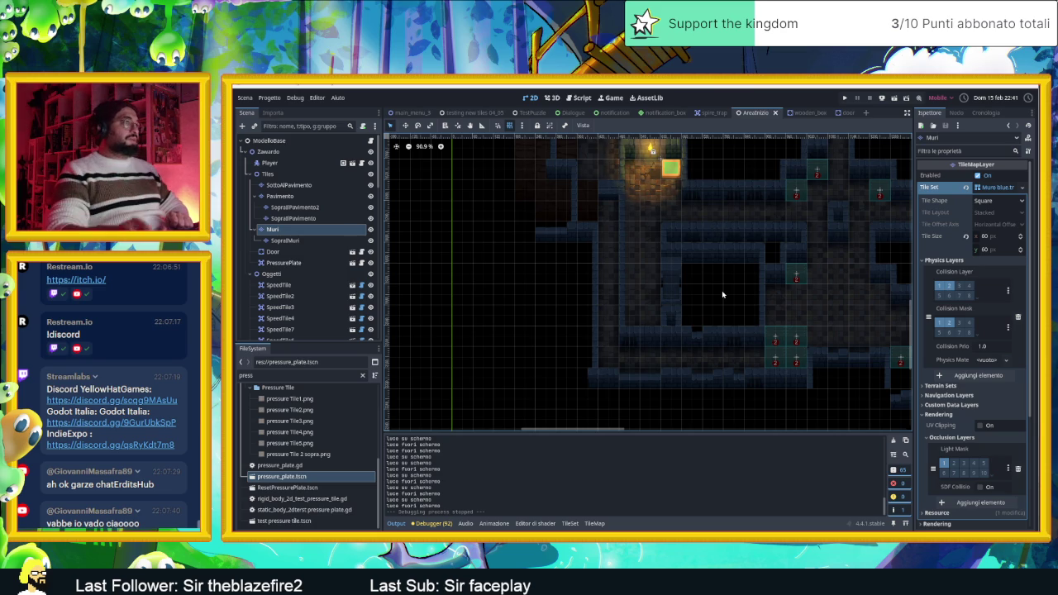
scroll(730, 252, "down", 6)
scroll(653, 324, "down", 5)
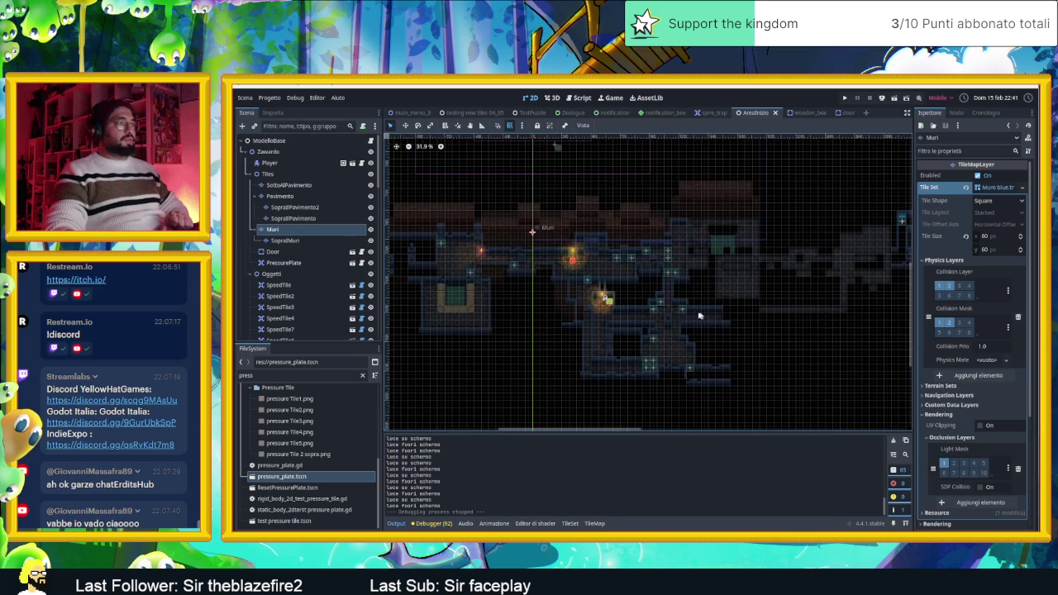
scroll(613, 314, "down", 2)
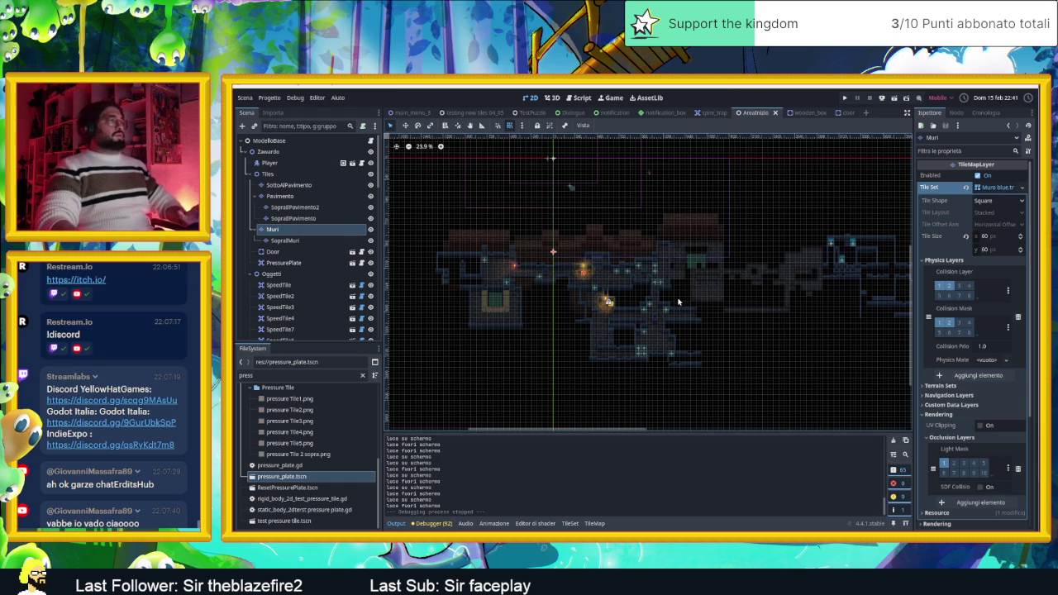
scroll(665, 251, "up", 13)
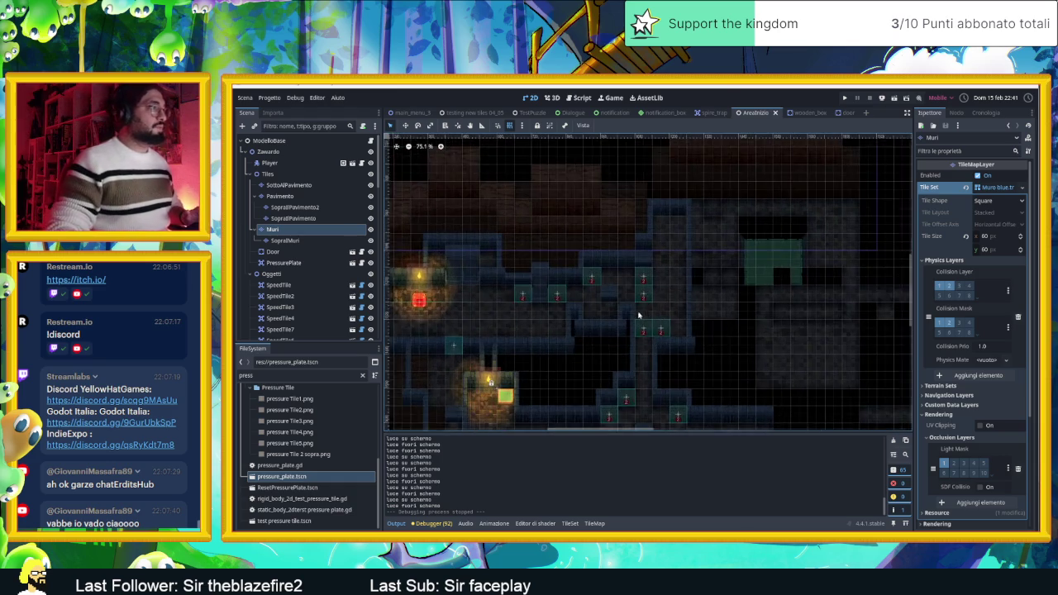
scroll(639, 309, "up", 4)
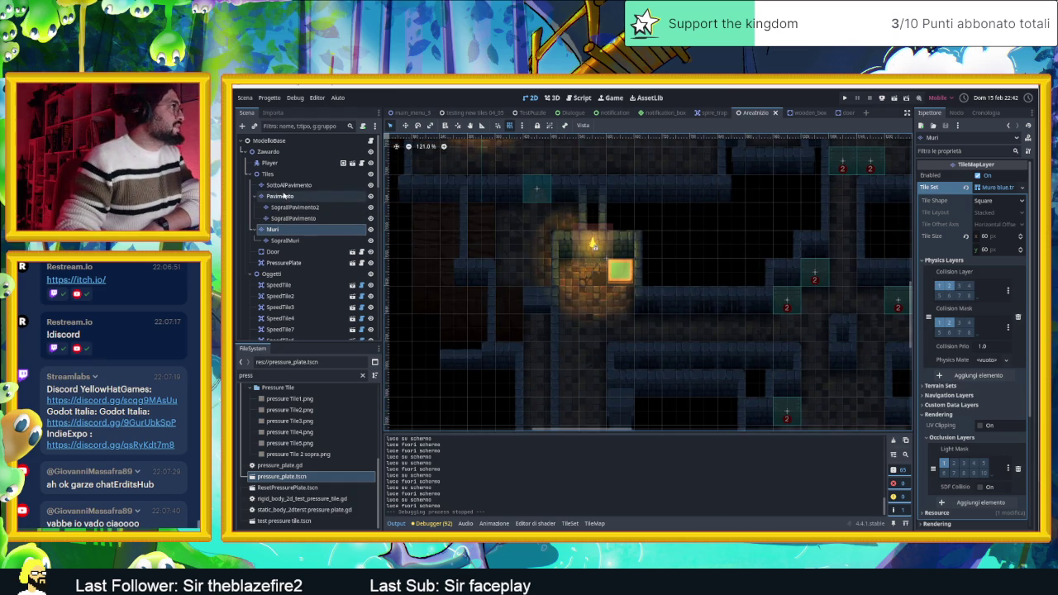
Select the Pavimento layer, show its tile palette and pick a floor tile.
left_click(279, 196)
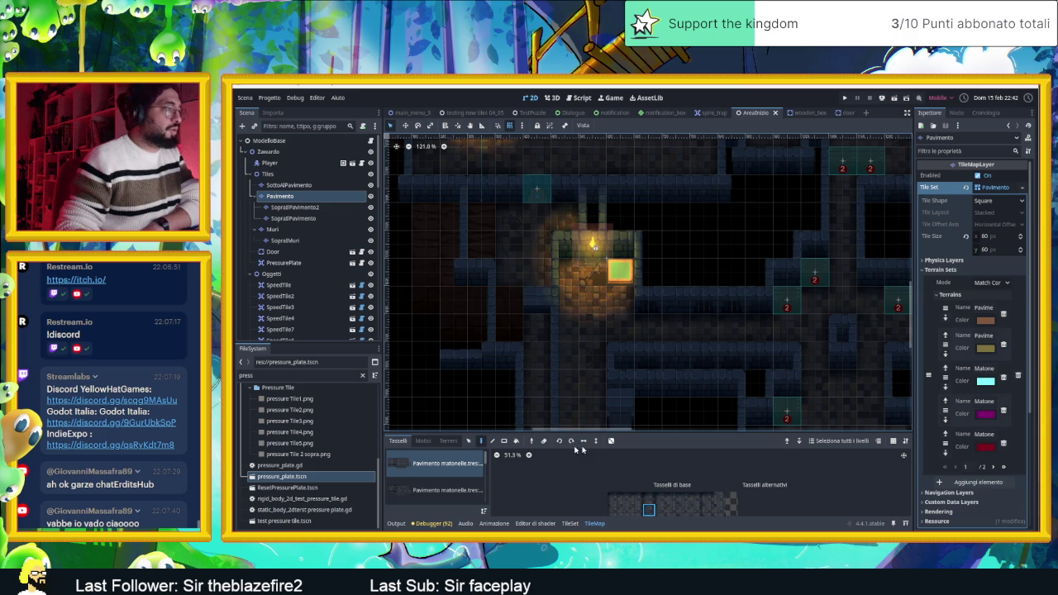
left_click(447, 441)
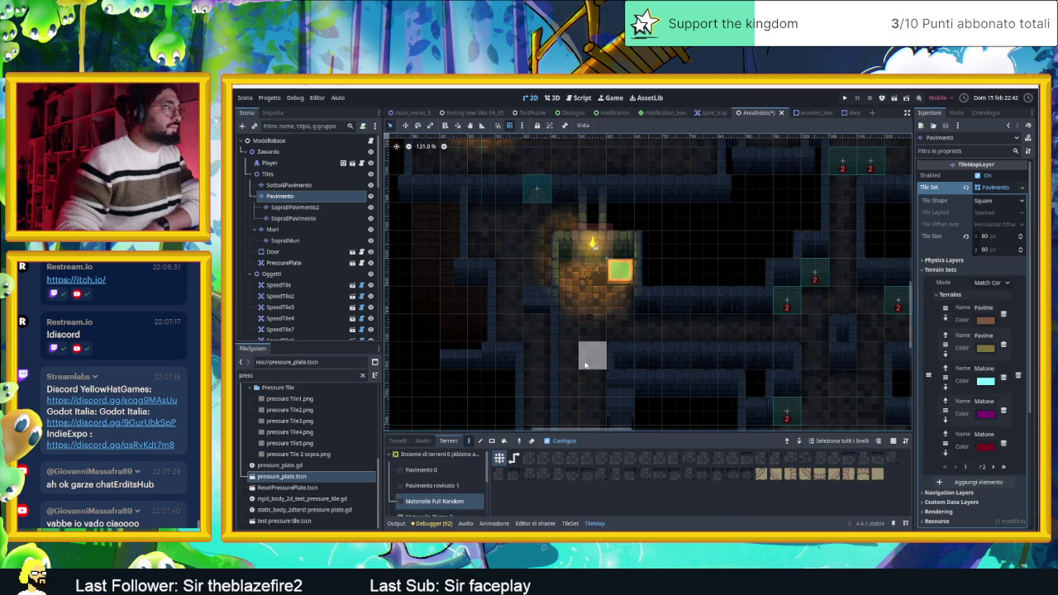
scroll(609, 351, "down", 1)
scroll(609, 351, "down", 2)
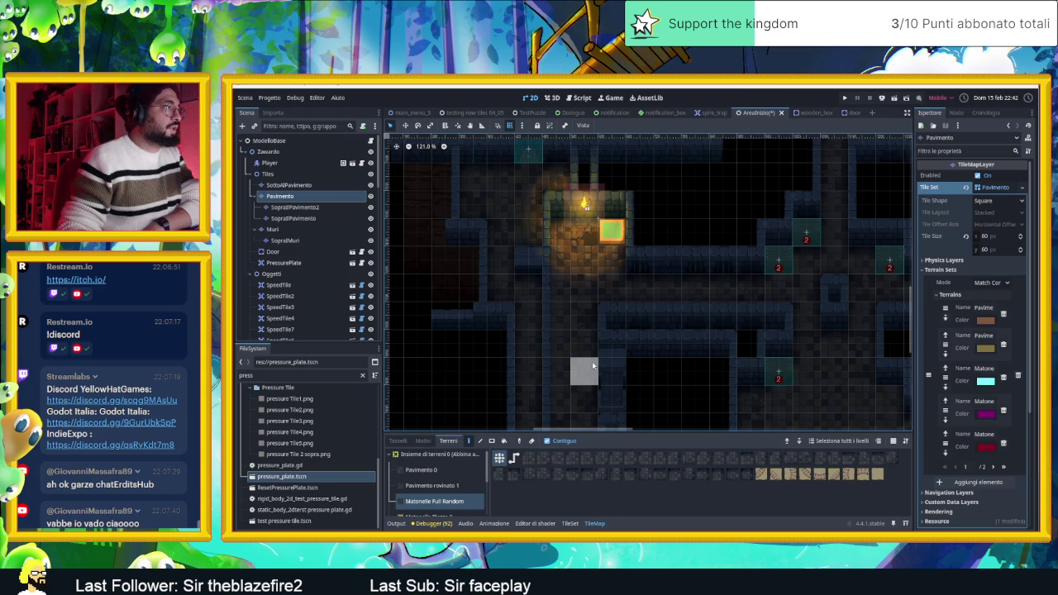
scroll(591, 367, "down", 2)
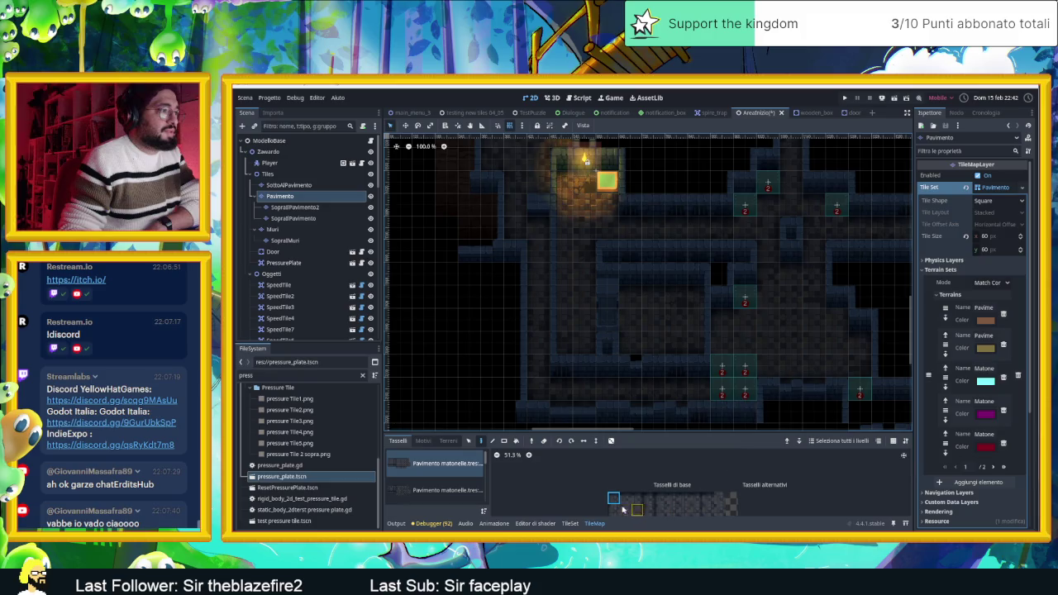
left_click(615, 504)
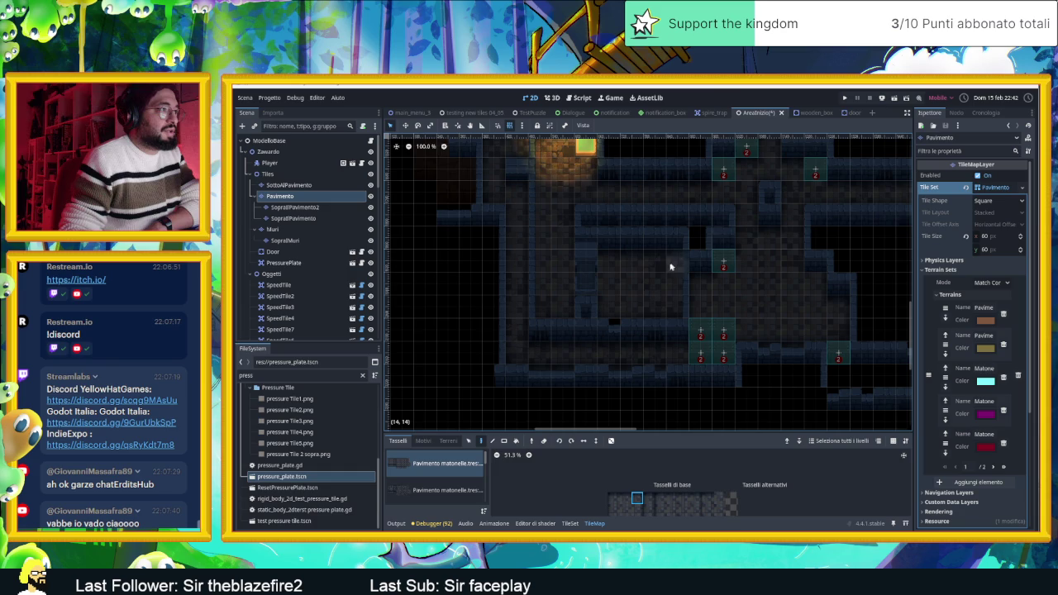
left_click(637, 509)
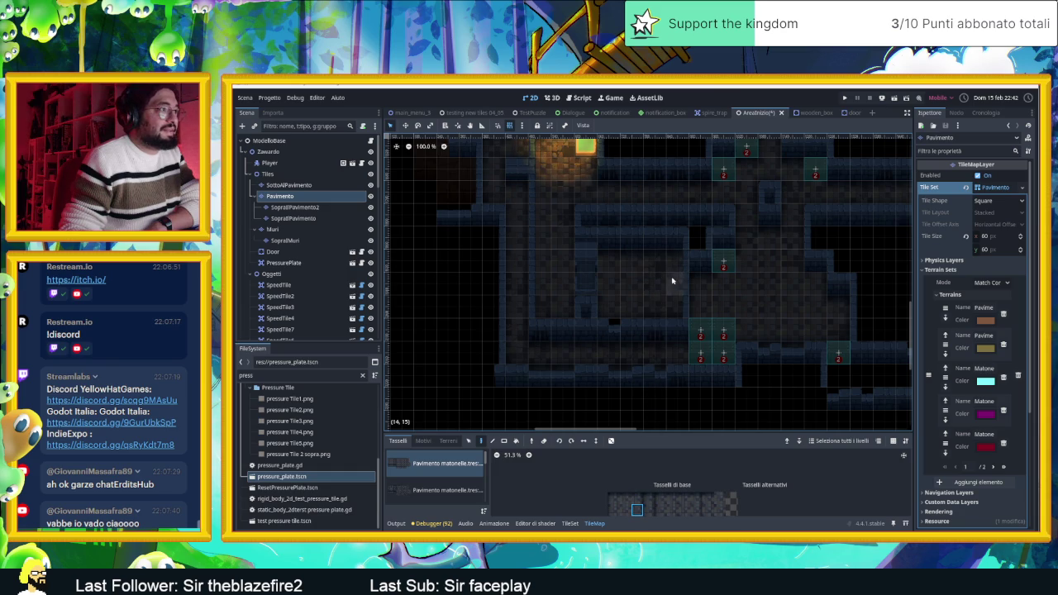
Make the tile panel taller and choose a different floor tile from the palette.
scroll(669, 374, "down", 2)
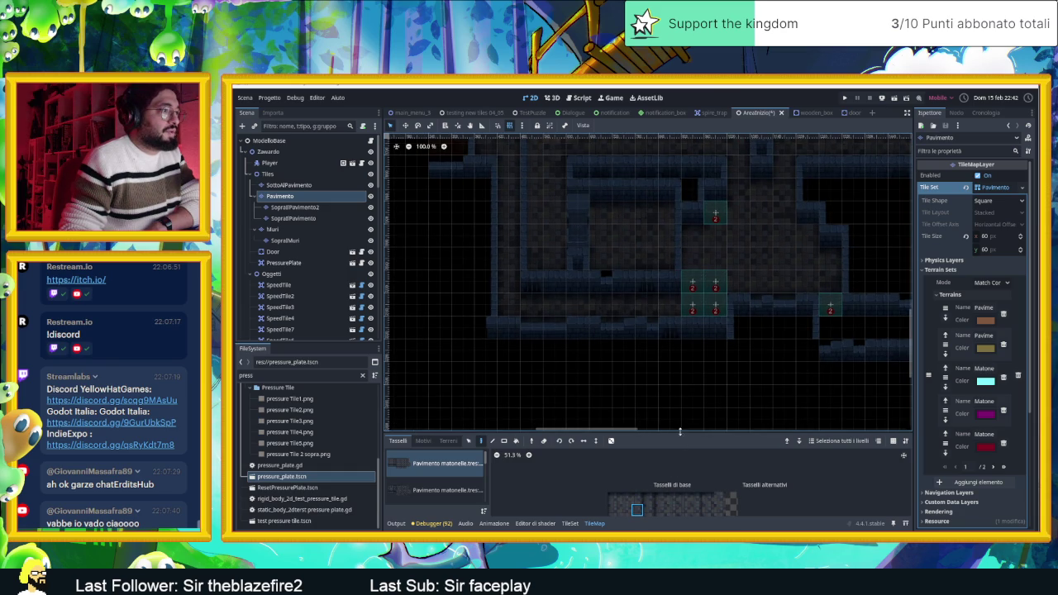
left_click_drag(680, 432, 674, 365)
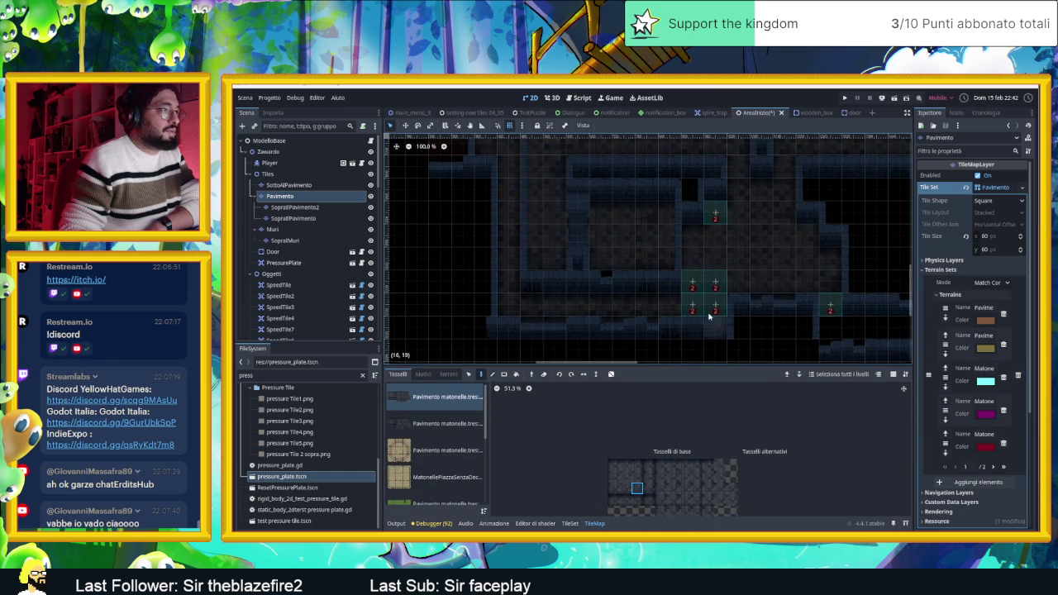
scroll(701, 285, "up", 10)
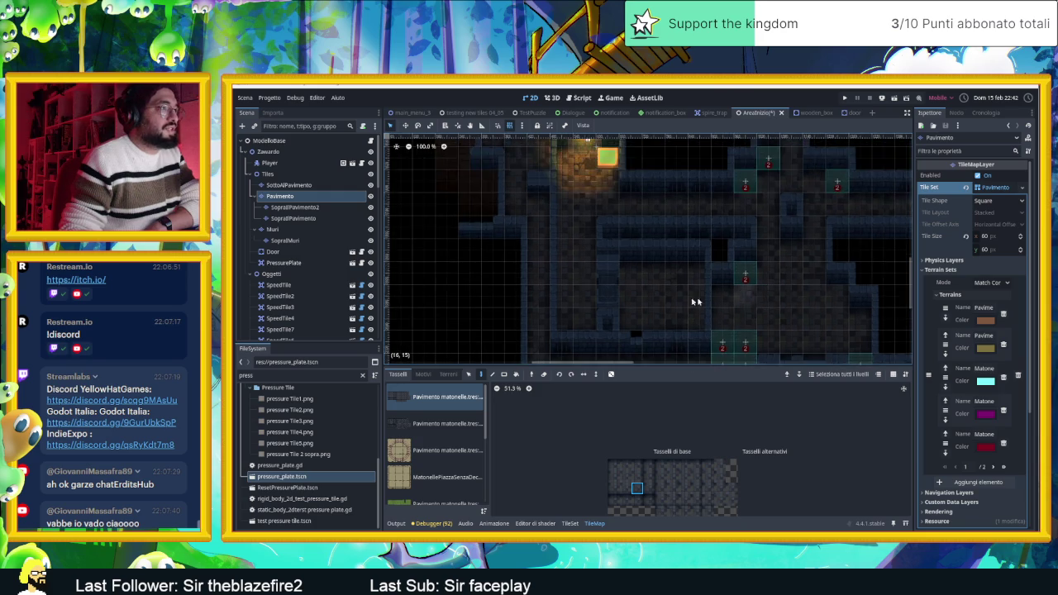
scroll(624, 301, "down", 8)
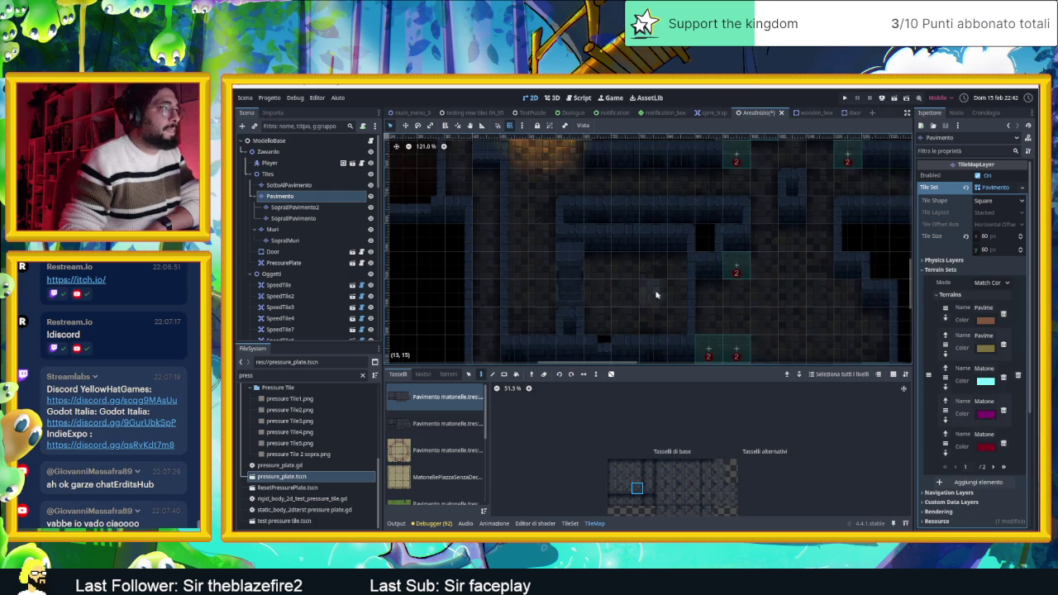
scroll(628, 306, "down", 2)
scroll(615, 329, "up", 6)
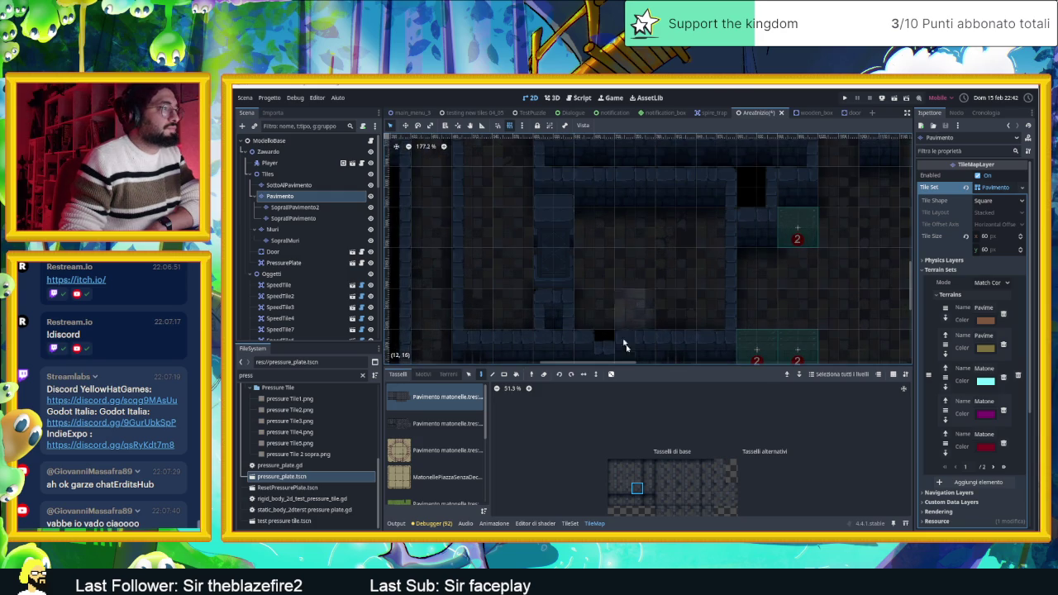
left_click(626, 466)
scroll(694, 270, "down", 3)
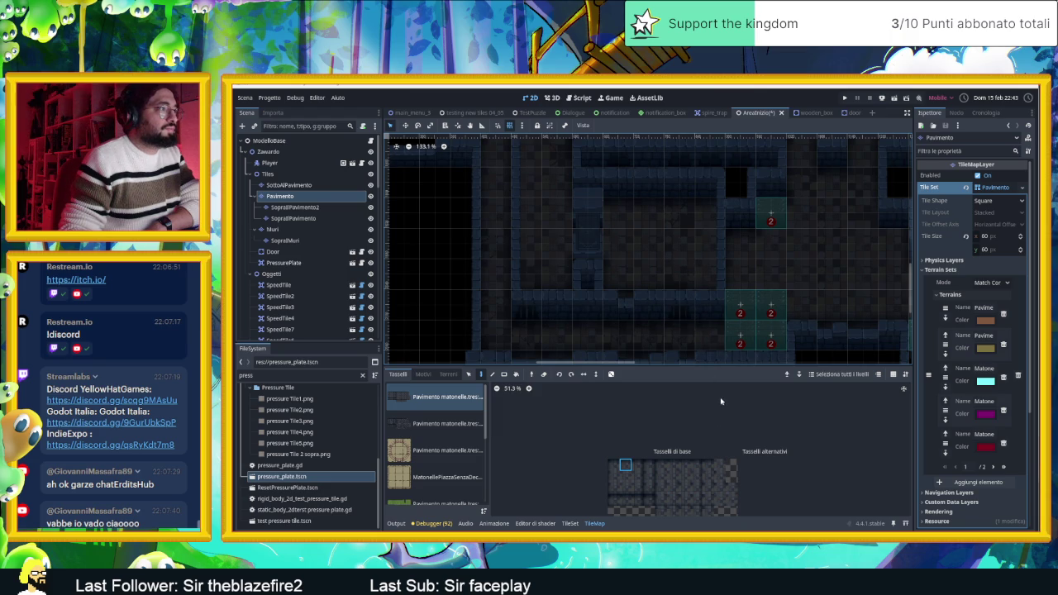
scroll(615, 261, "down", 4)
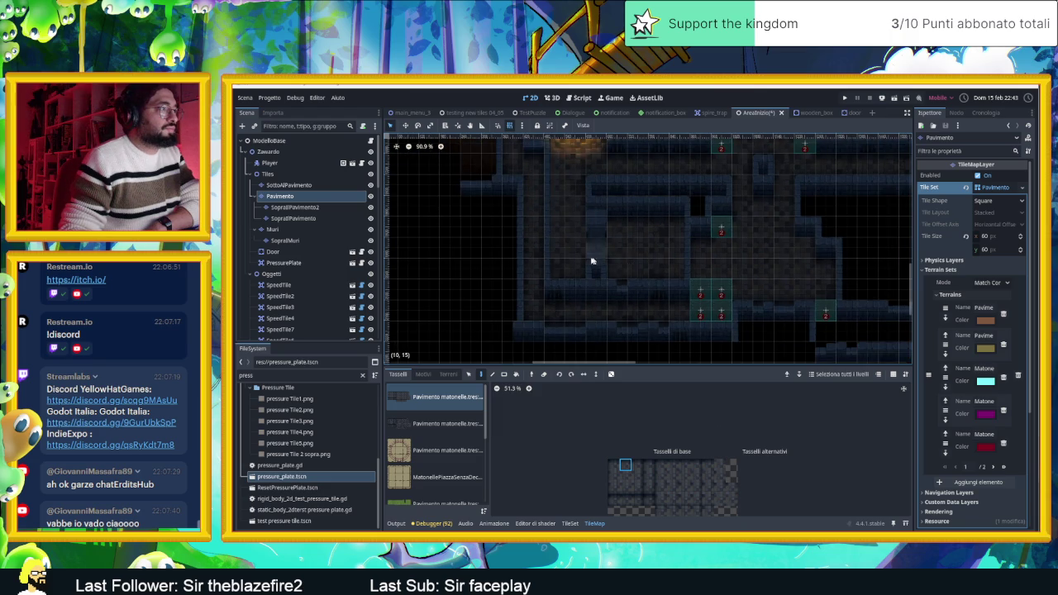
scroll(595, 261, "up", 8)
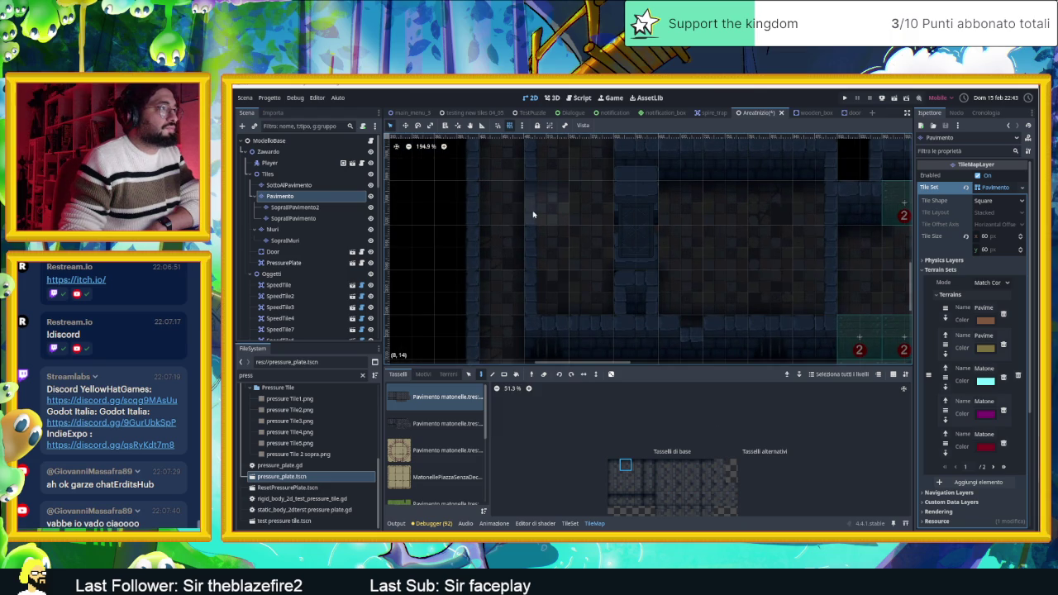
scroll(537, 214, "down", 1)
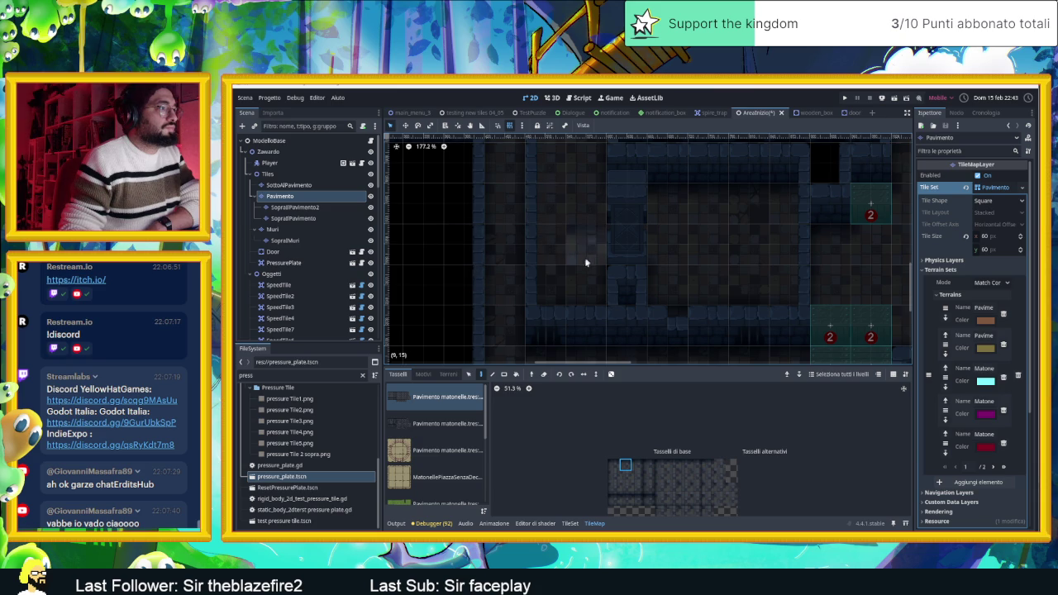
Choose the Matonelle Full Random terrain for the Pavimento floor layer and look over the room.
left_click(461, 376)
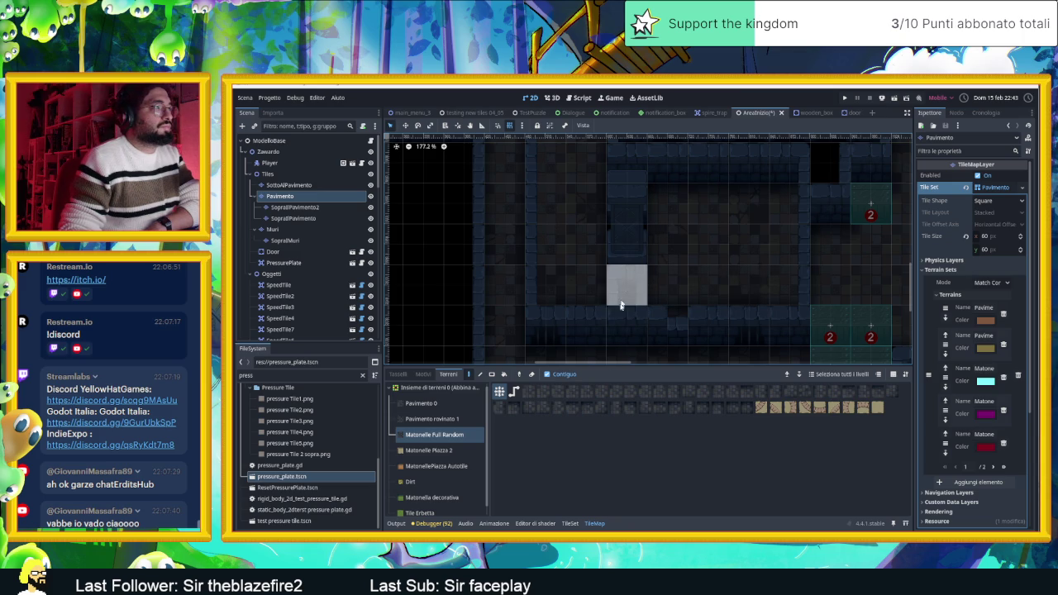
scroll(773, 263, "down", 3)
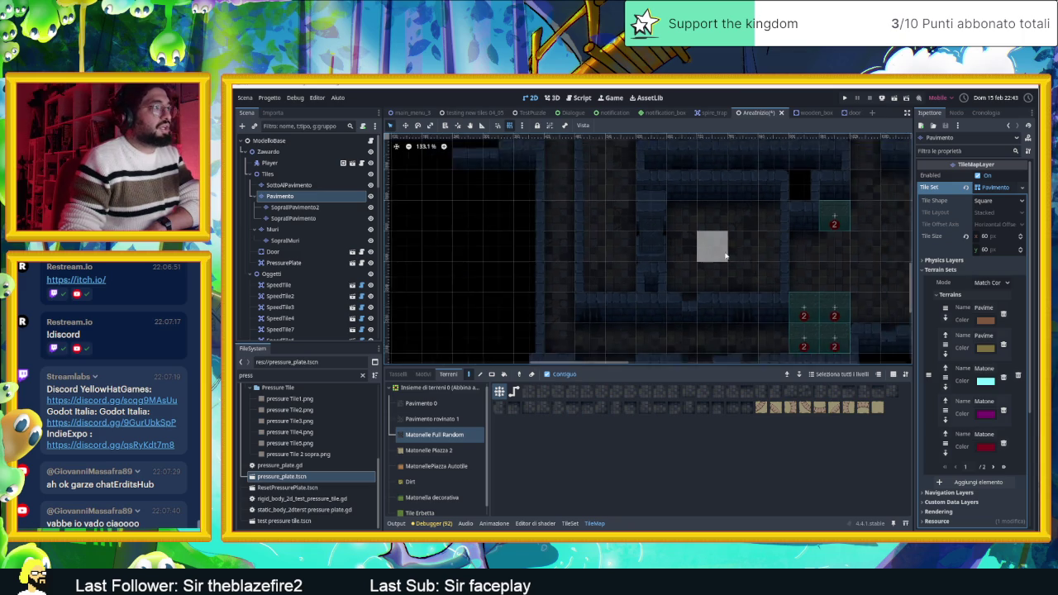
scroll(781, 254, "down", 3)
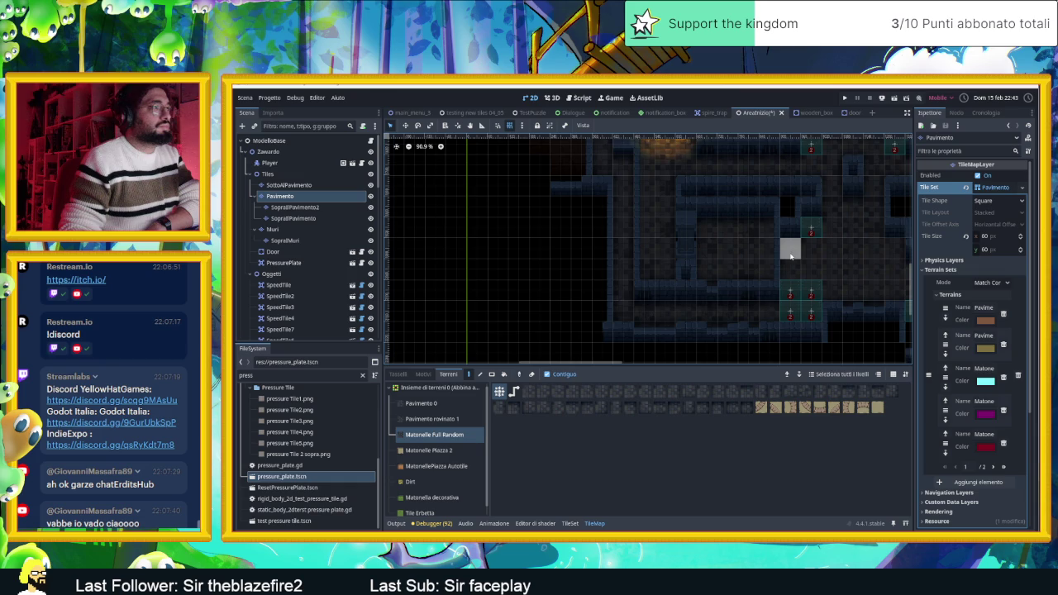
scroll(802, 252, "up", 1)
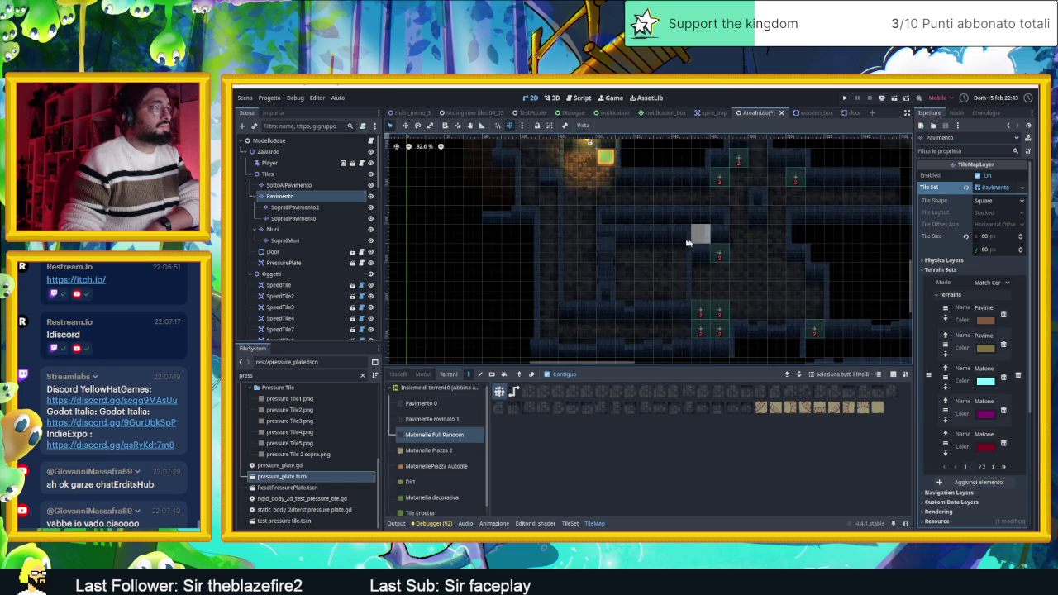
scroll(612, 252, "up", 1)
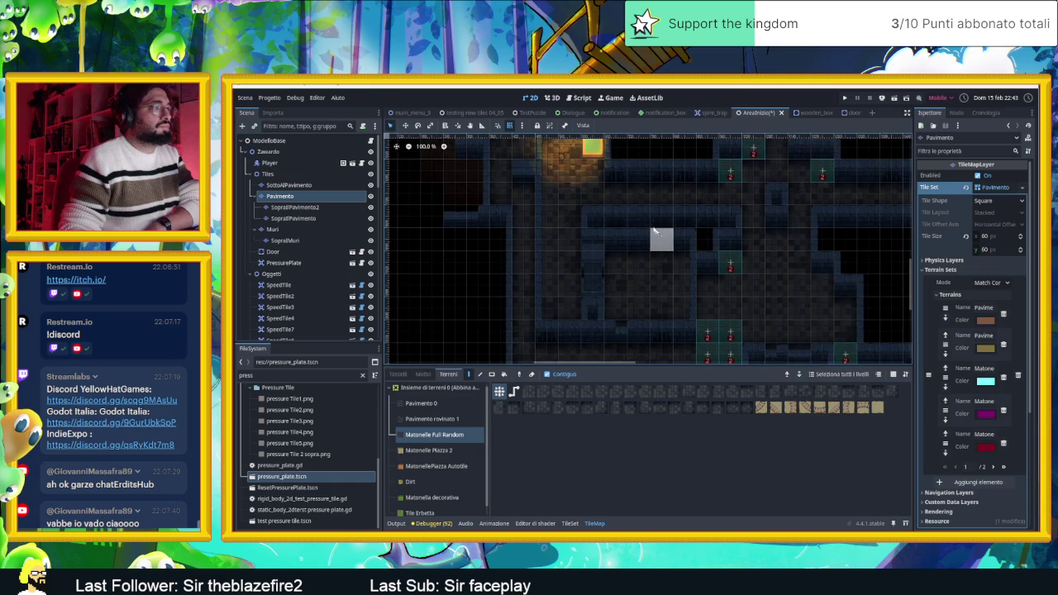
left_click_drag(586, 260, 568, 285)
scroll(553, 240, "down", 2)
scroll(546, 239, "up", 5)
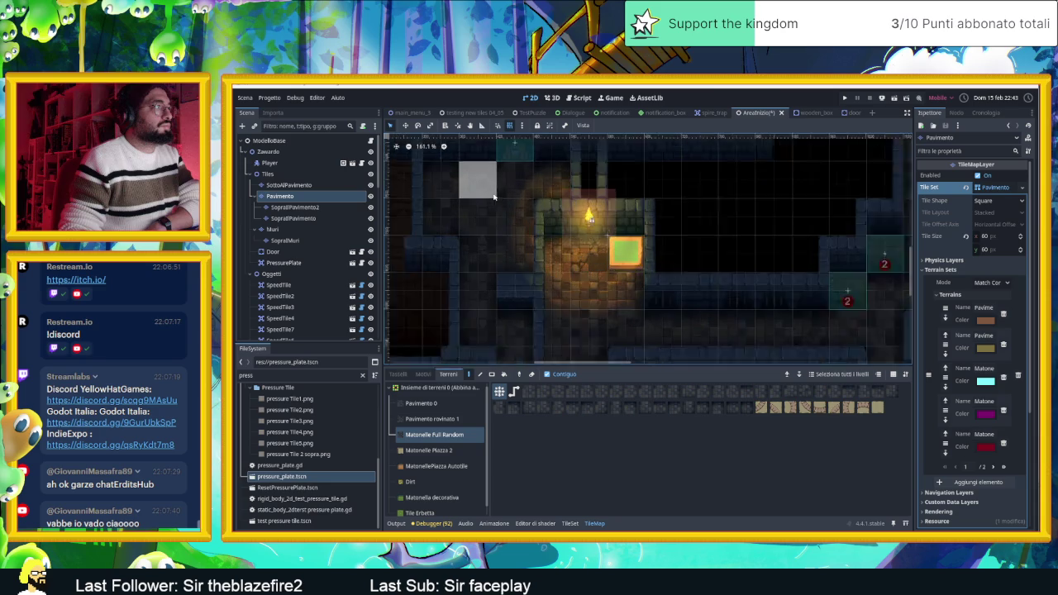
scroll(572, 261, "up", 3)
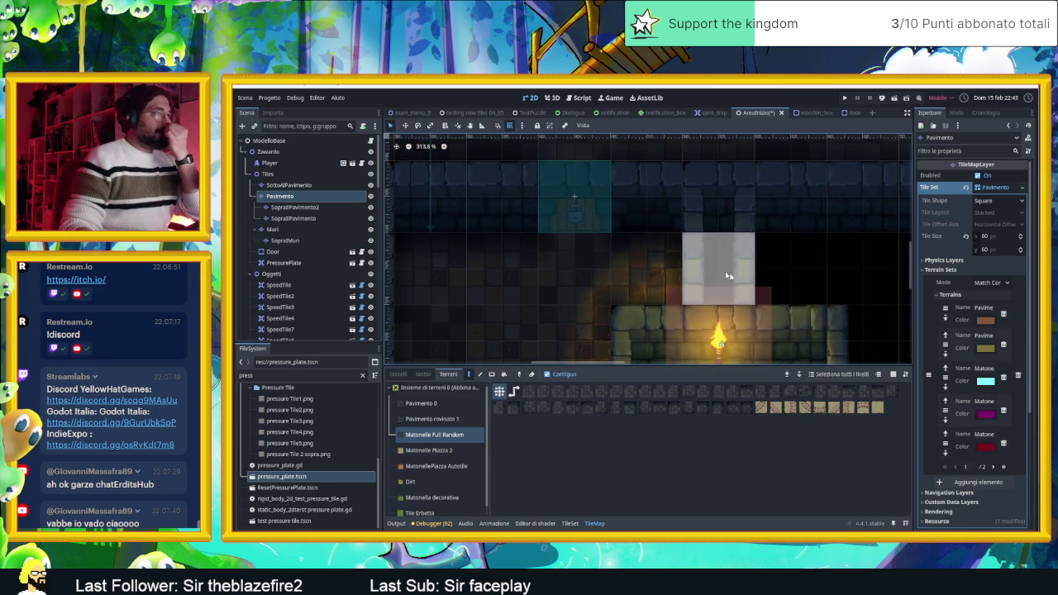
Save the AreaInizio scene with Ctrl+S and select the PressurePlate node.
key("ctrl+s")
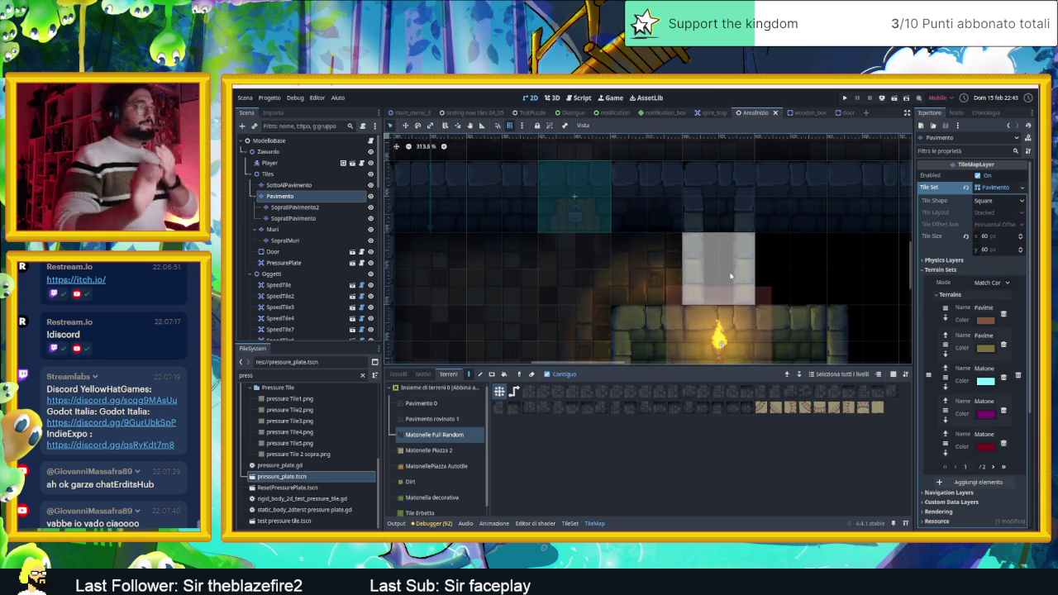
scroll(731, 276, "down", 3)
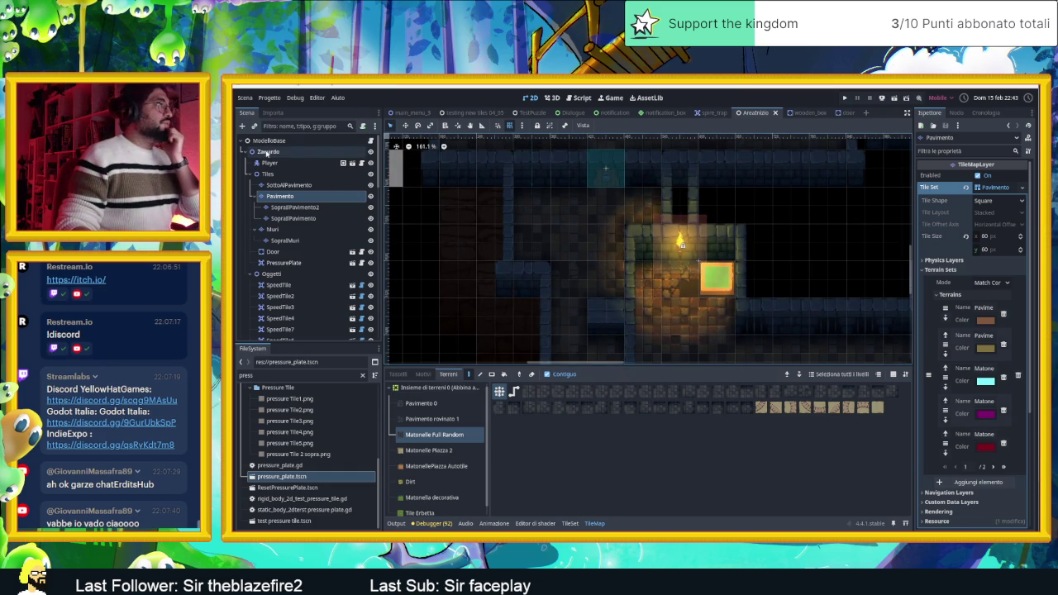
left_click(251, 141)
Inspect the PressurePlate node's properties, including One Time Trigger, then switch to the browser.
left_click(720, 286)
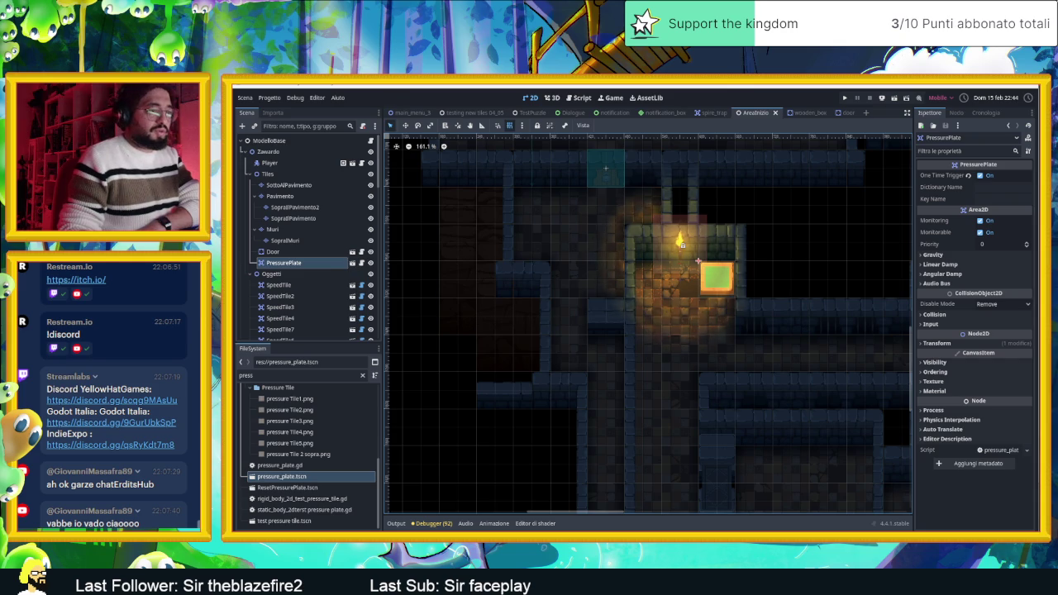
key("alt+Tab")
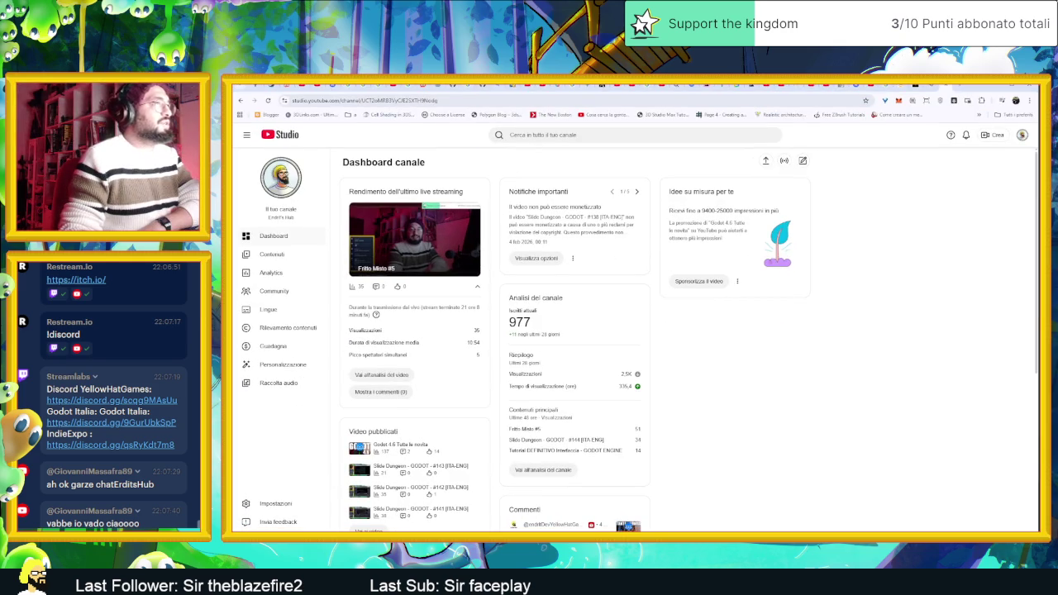
Pause the 'Zelda Music To Relax/Study/Work/Game' video on YouTube and return to Godot.
key("ctrl+Tab")
key("k")
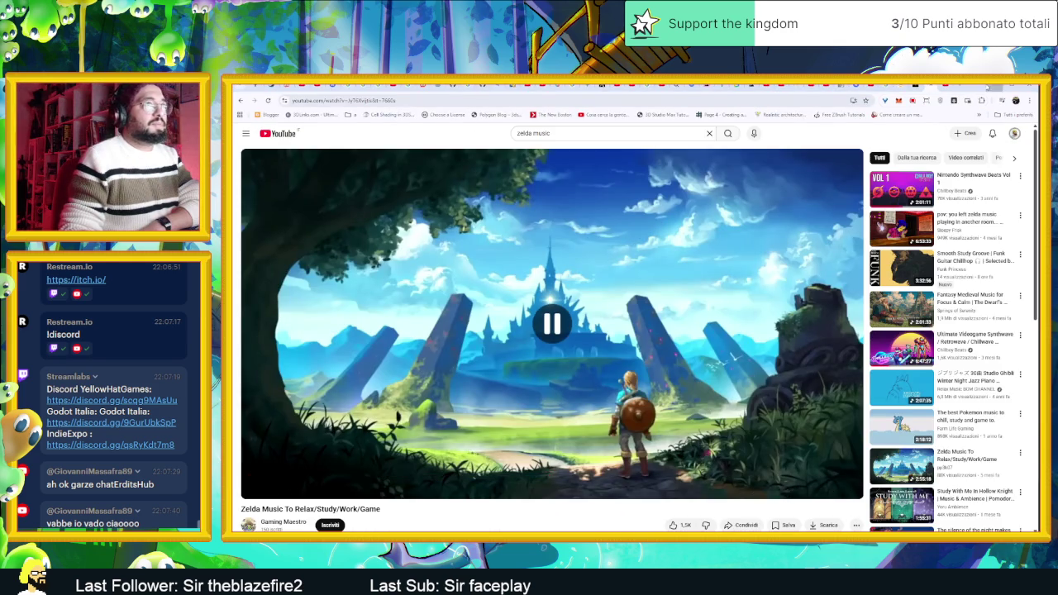
key("alt+Tab")
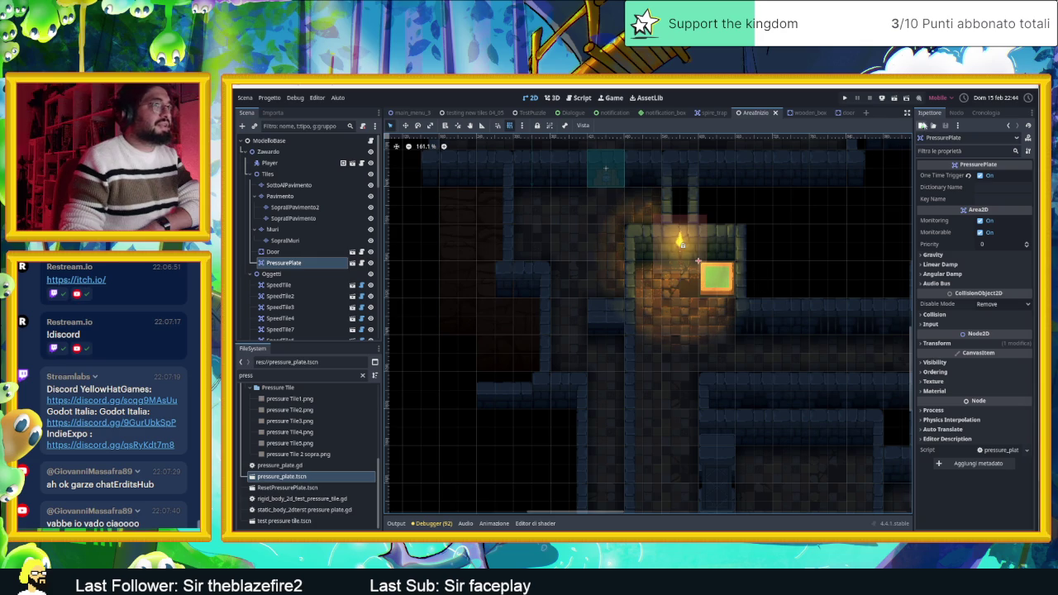
Run the level and slide the slime through the lower corridor into the crate room.
left_click(894, 100)
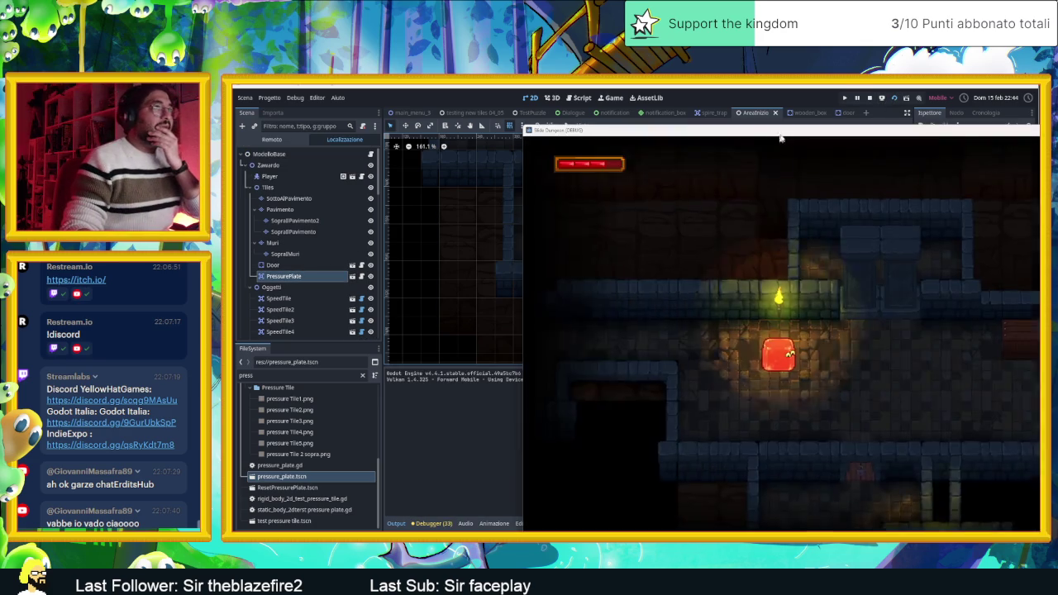
key("Down")
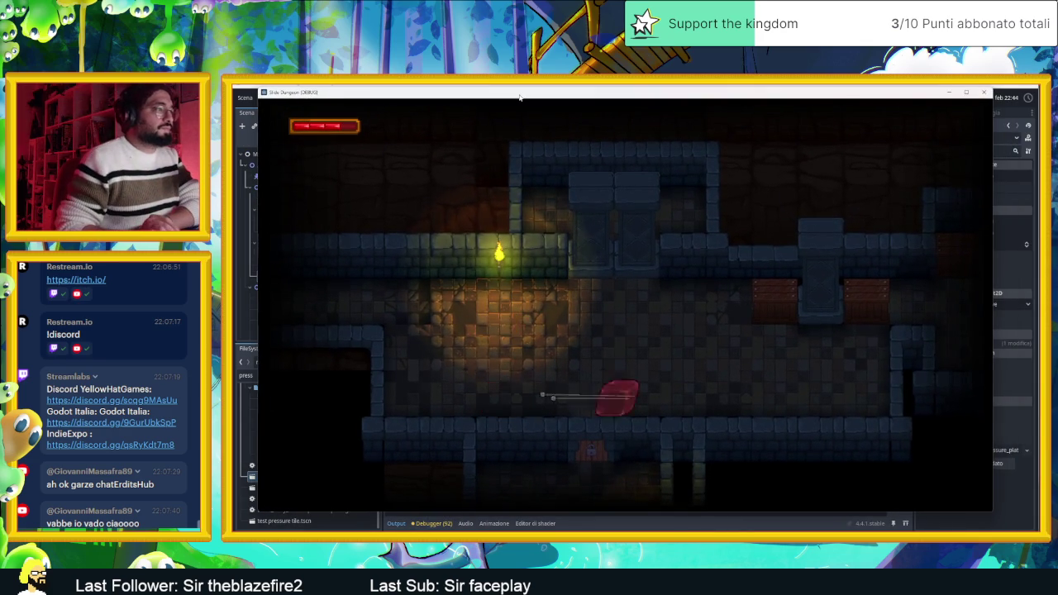
key("Right")
key("Up")
key("Left")
key("Down")
key("Up")
key("Right")
key("Left")
Slide the slime around the crate room and out left into the next room.
key("Right")
key("Up")
key("Left")
key("Down")
key("Up")
key("Down")
key("Up")
key("Down")
key("Right")
key("Left")
key("Left")
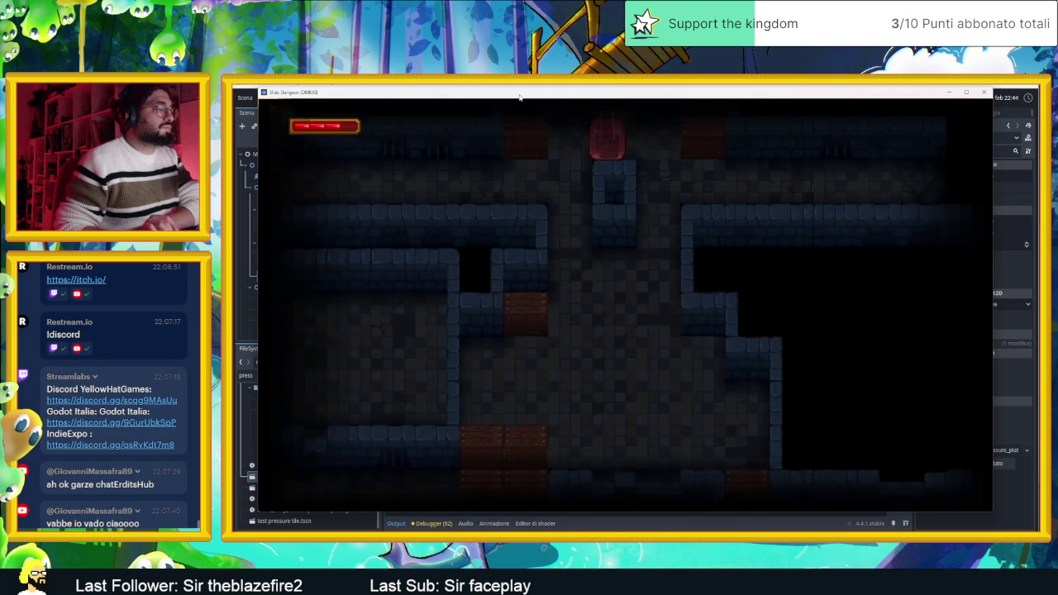
Guide the slime onto the orange crate in the torch-lit room, then stop the play-test.
key("Left")
key("Down")
key("Up")
key("Right")
key("Left")
key("Down")
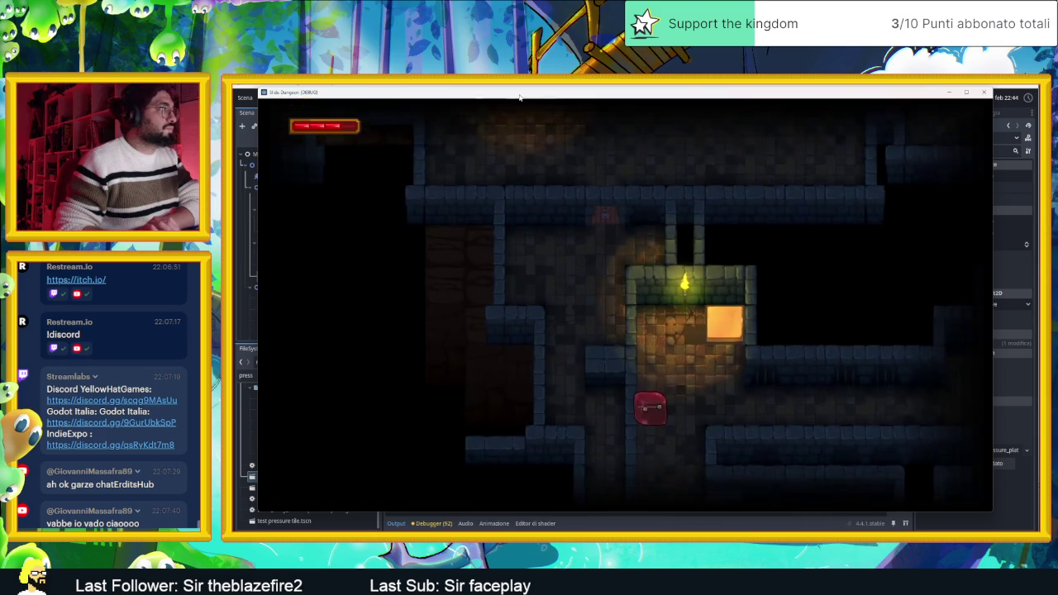
key("Up")
key("Right")
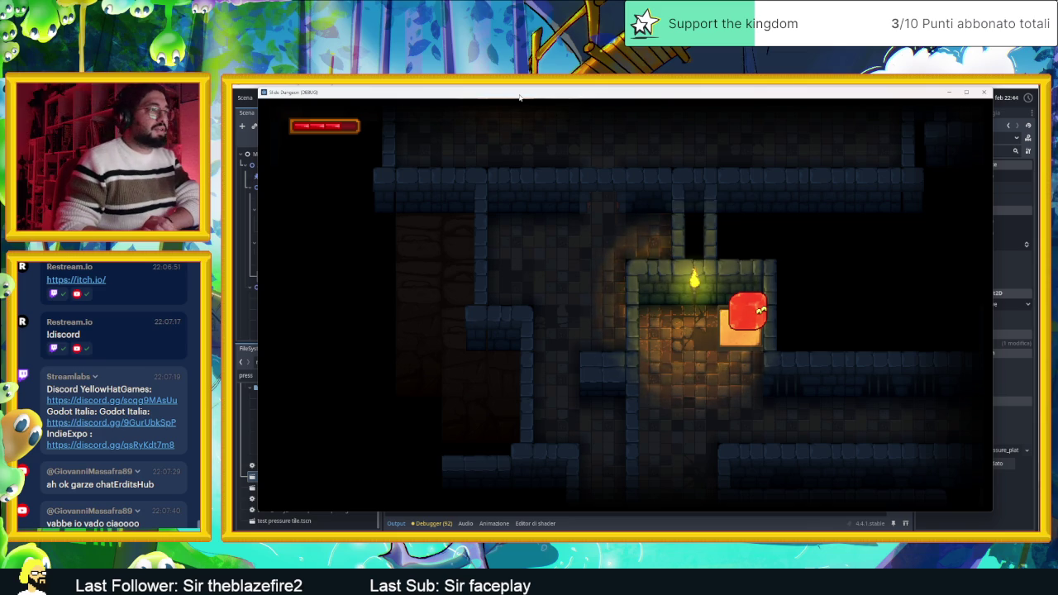
key("Down")
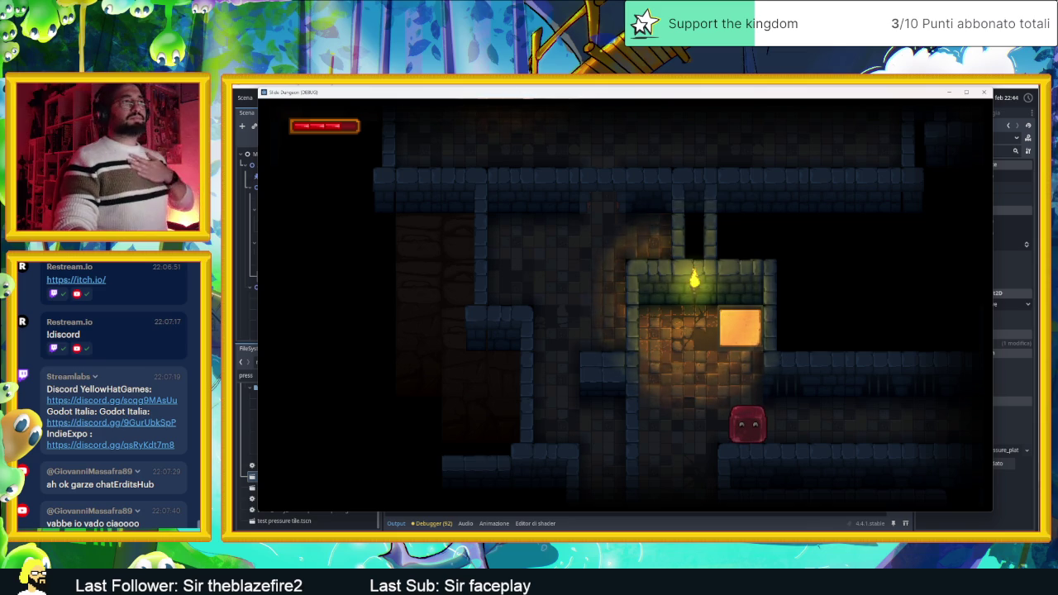
left_click(984, 91)
scroll(605, 160, "up", 4)
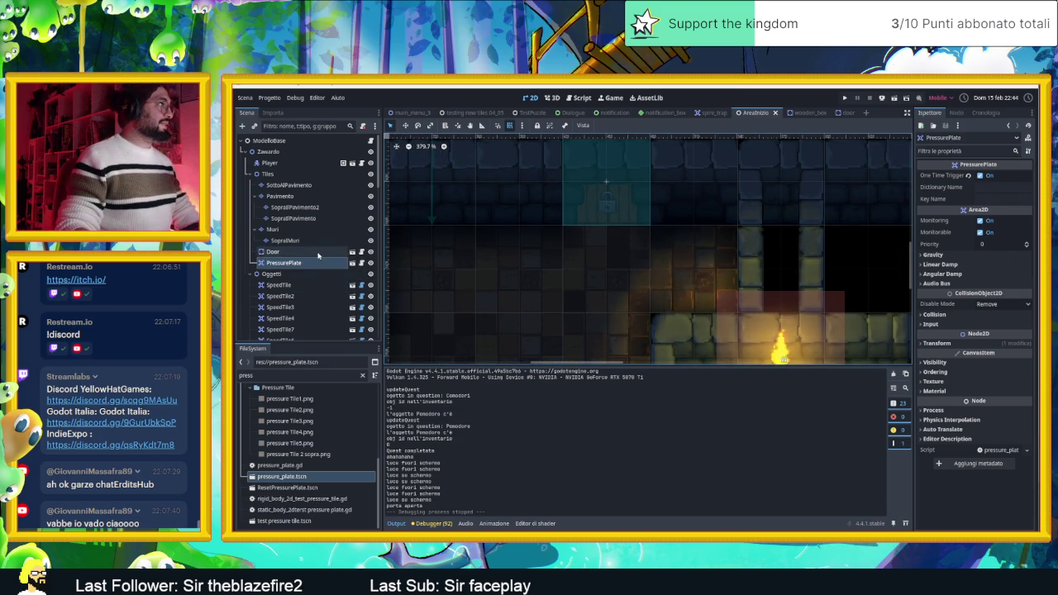
Open the Door scene from the level and select its AnimatedSprite2D.
left_click(351, 253)
left_click(352, 252)
scroll(568, 261, "down", 2)
left_click(569, 260)
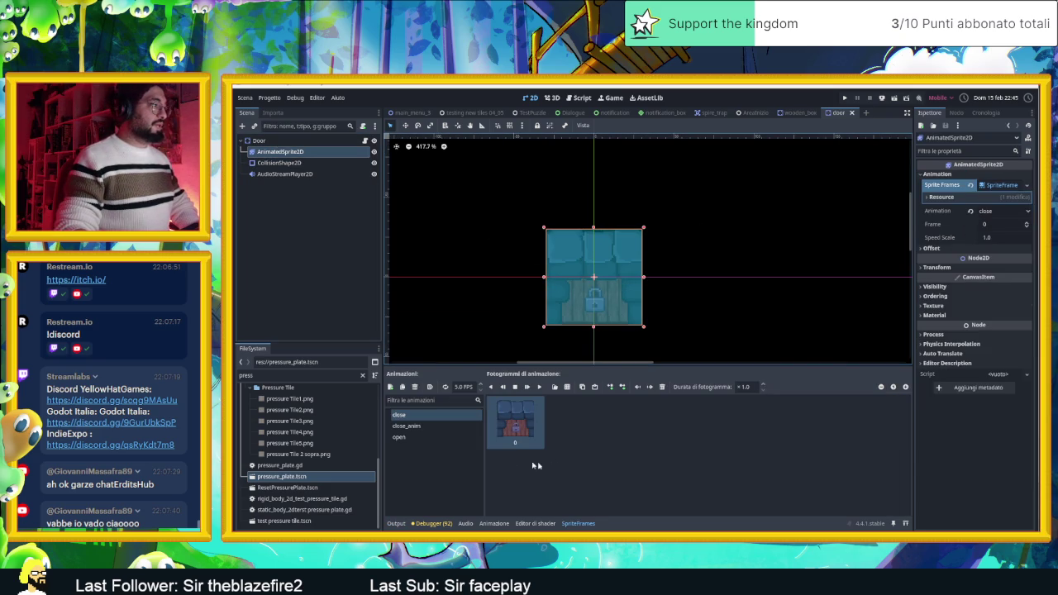
Compare the close, close_anim and open animations, ending on the 13-frame open one.
left_click(420, 438)
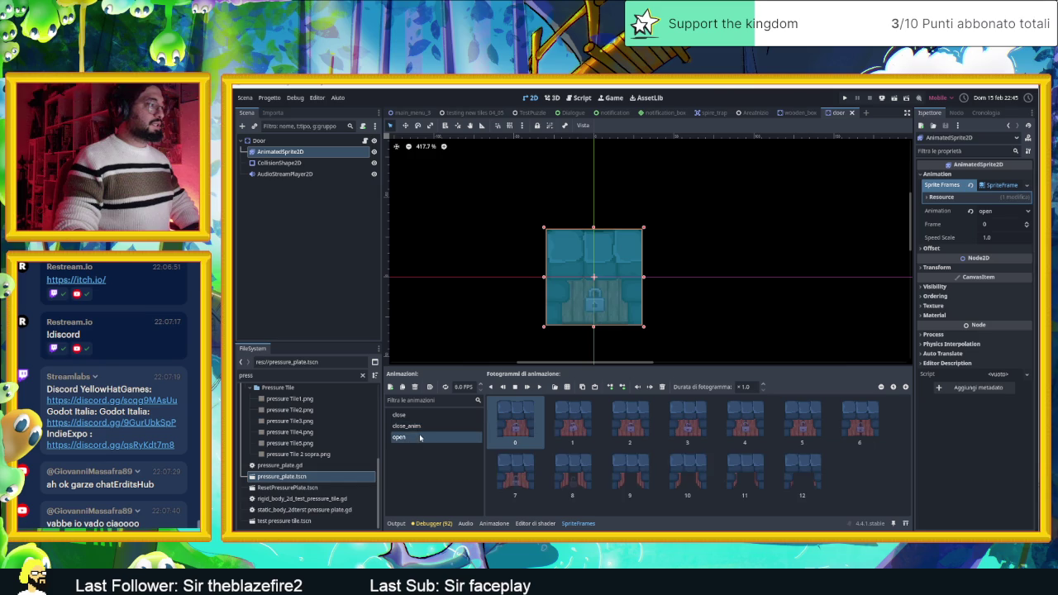
left_click(426, 428)
left_click(419, 418)
left_click(418, 426)
left_click(413, 437)
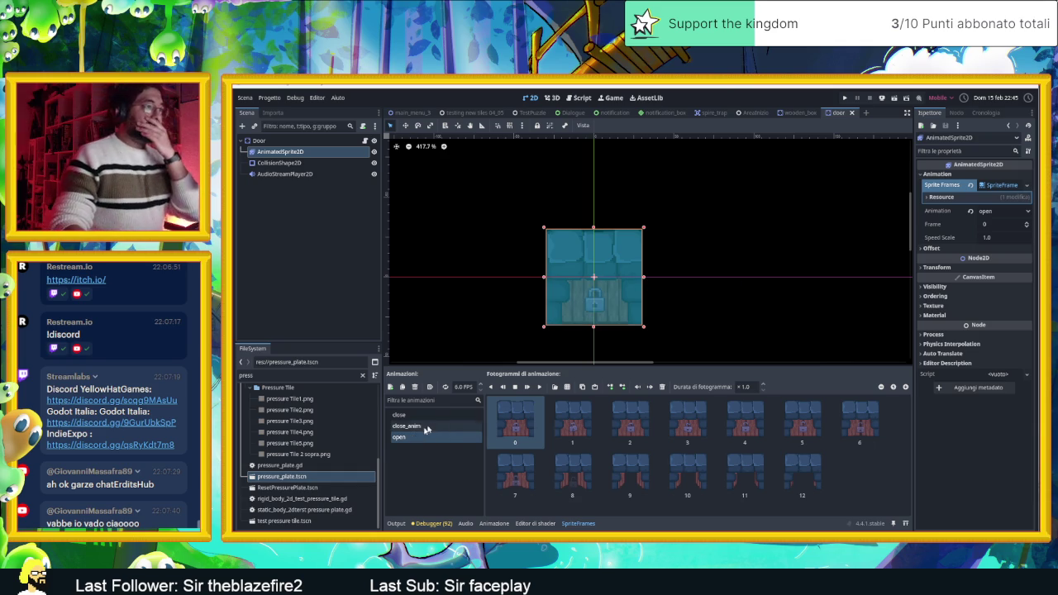
key("alt+Tab")
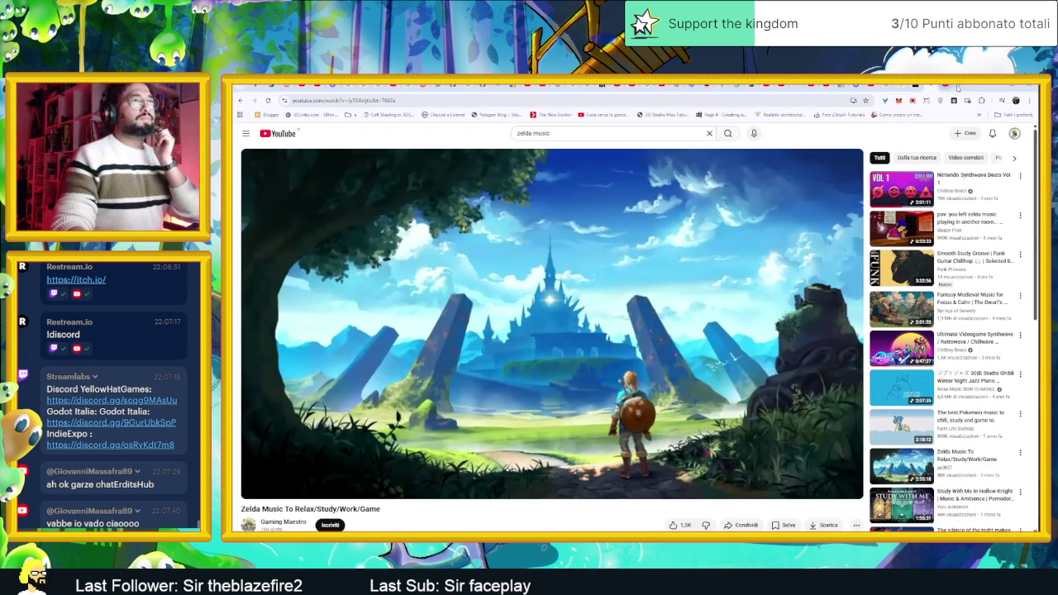
Google 'animated sprite ed godot normal maps' in a new browser tab.
left_click(959, 87)
type("an")
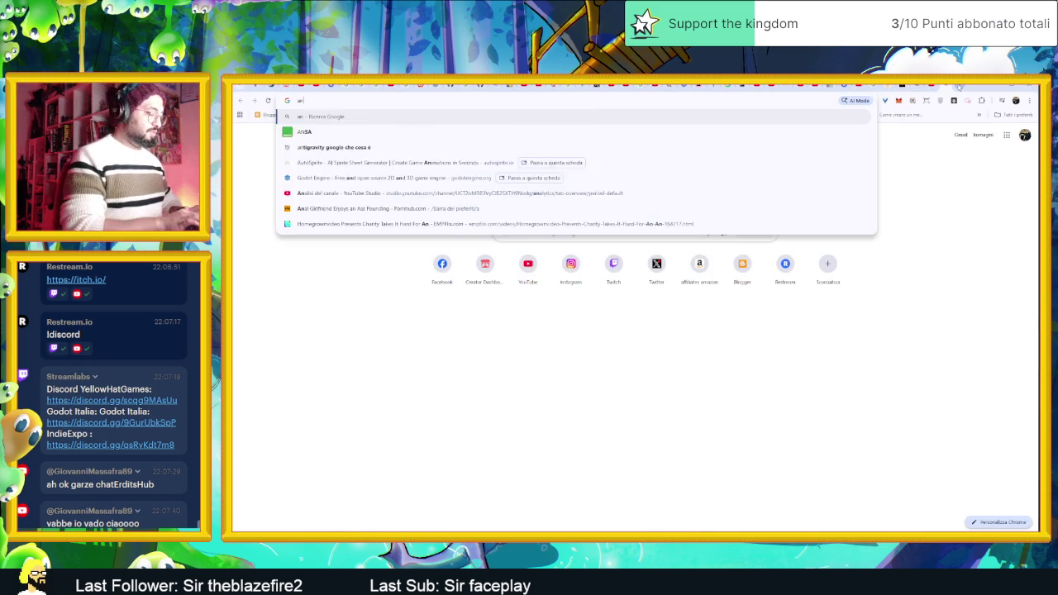
type("imated sprit")
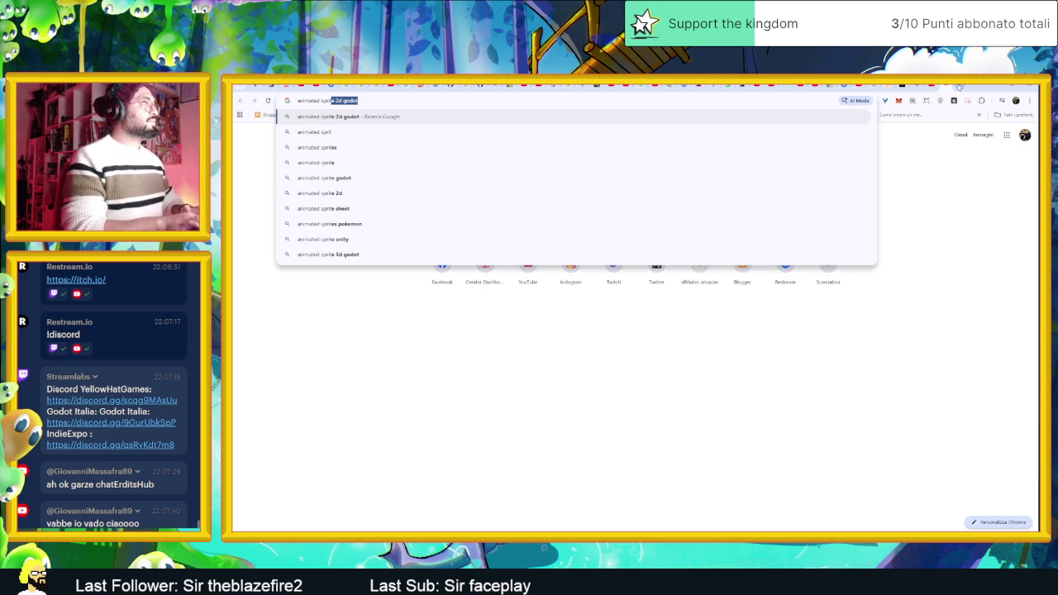
type("e e")
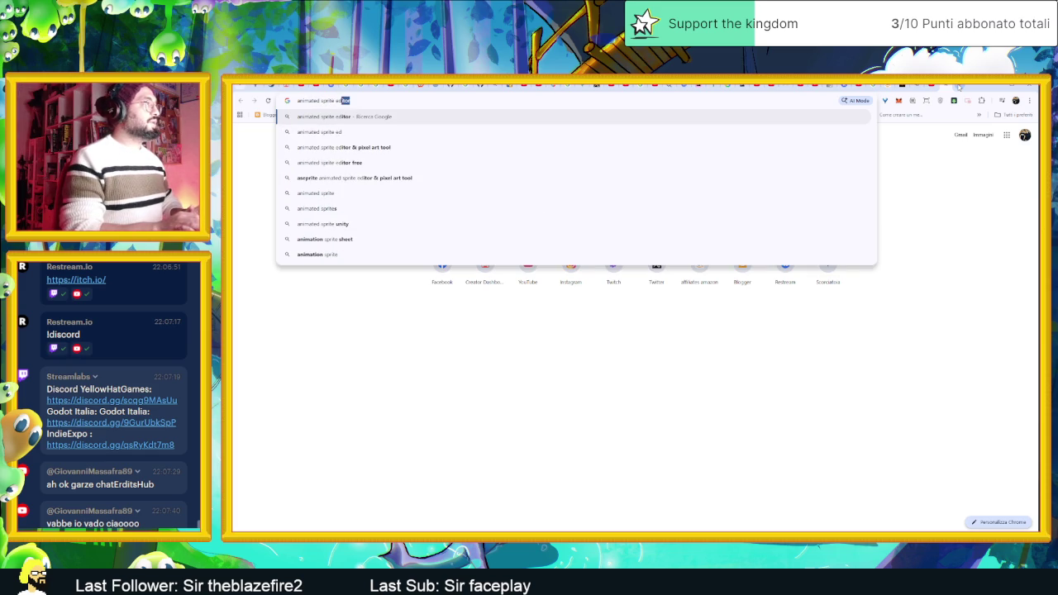
type("d go")
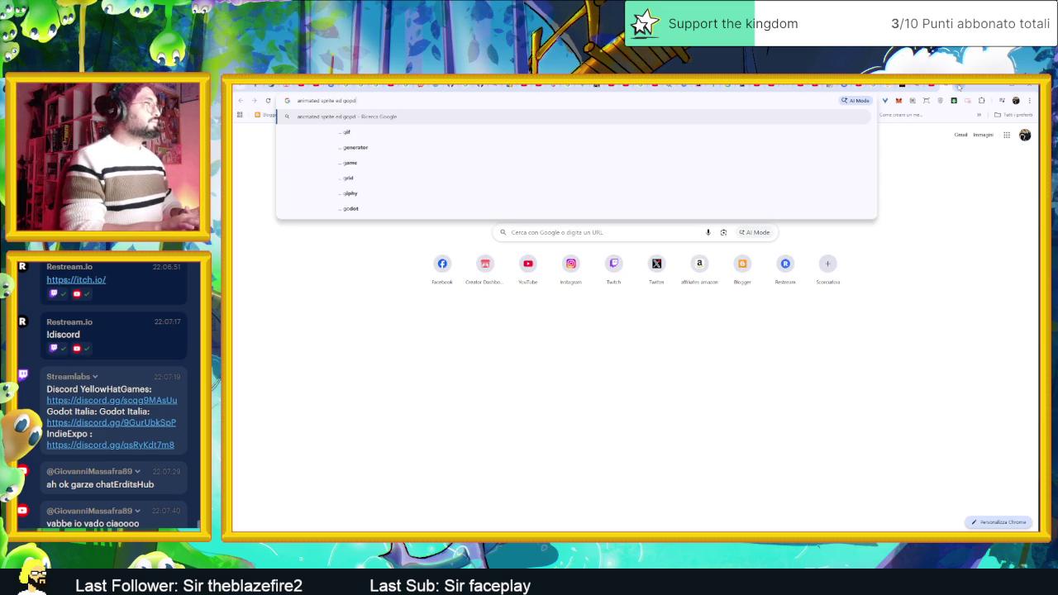
type("dot")
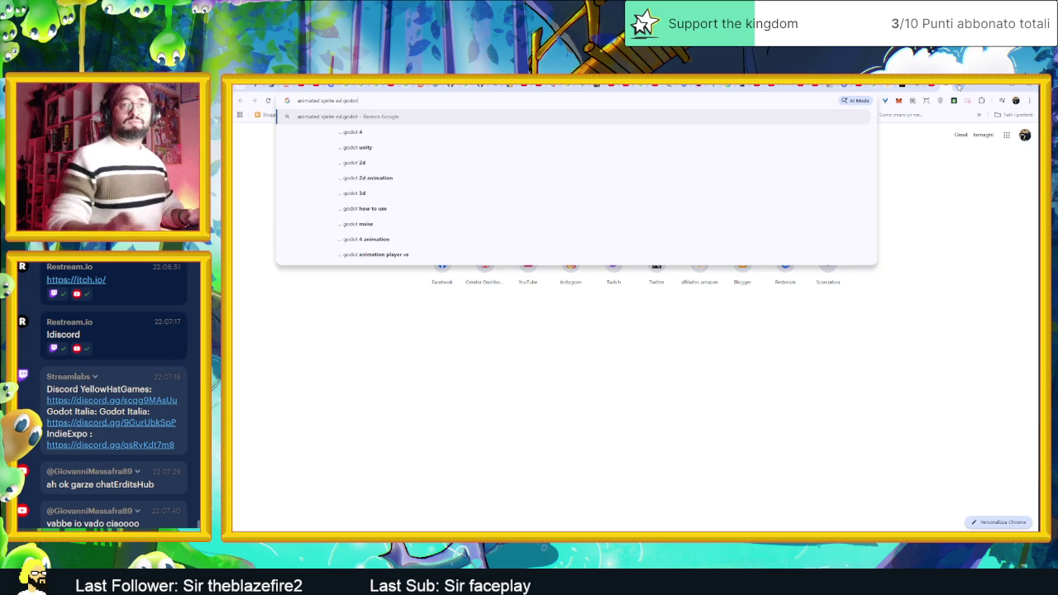
key("Return")
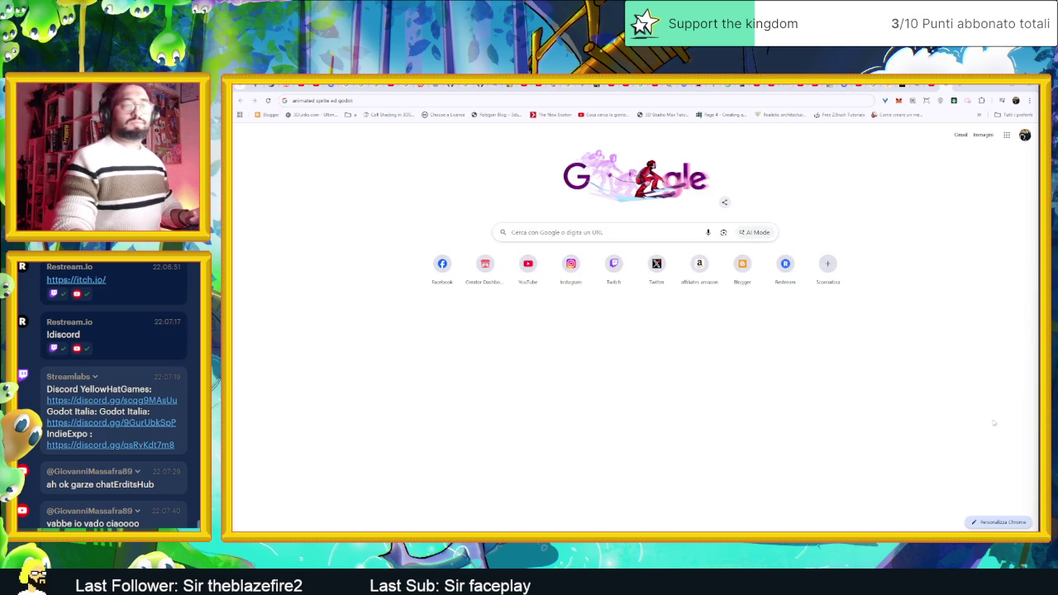
left_click(360, 101)
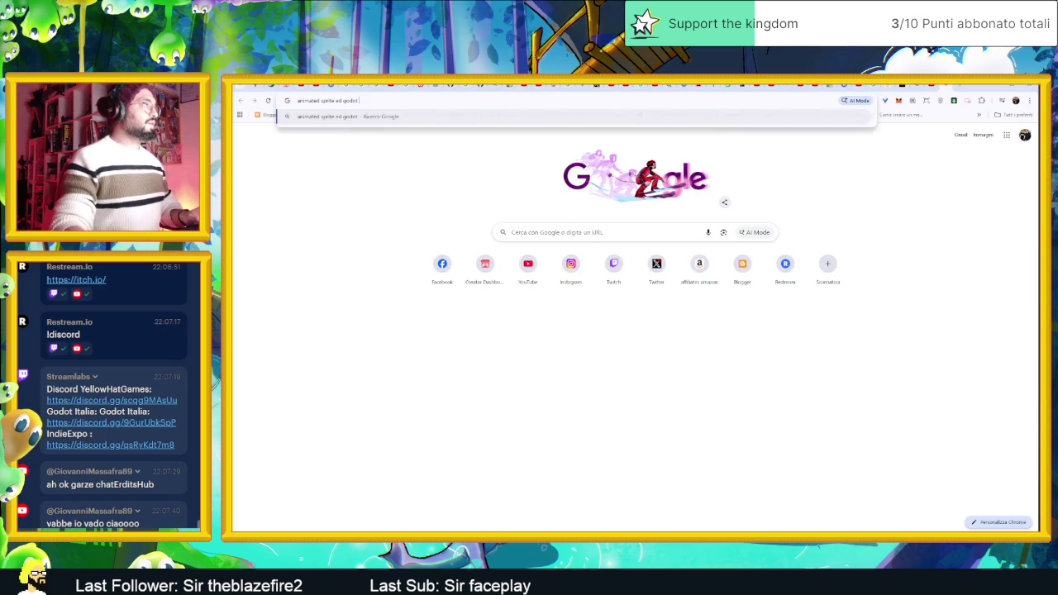
type("normal maps")
key("Return")
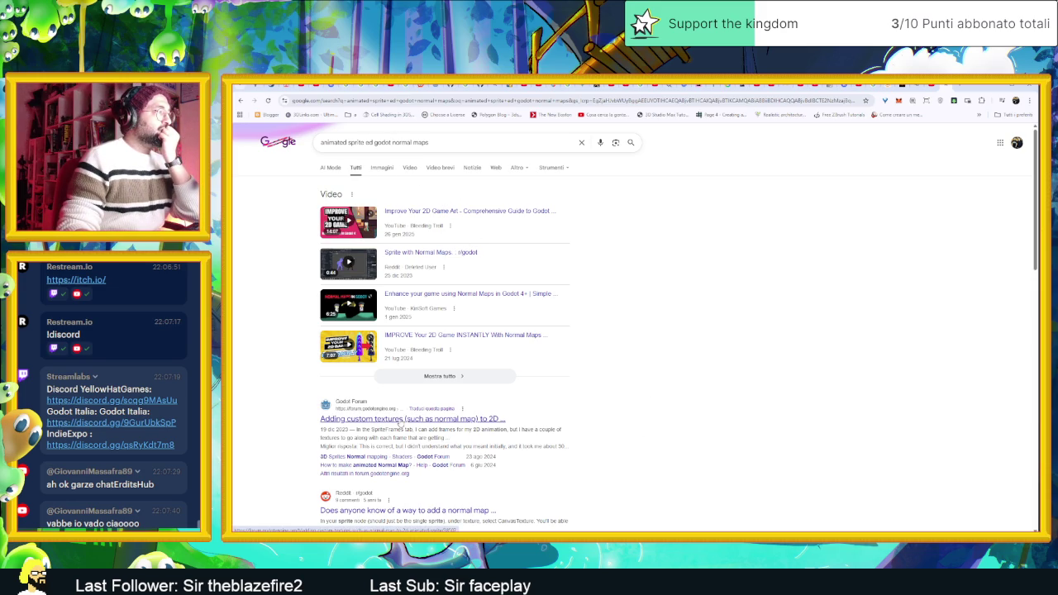
Read the Godot Forum thread on adding normal maps to 2D Animated Sprite down to its CanvasTexture solution.
left_click(402, 420)
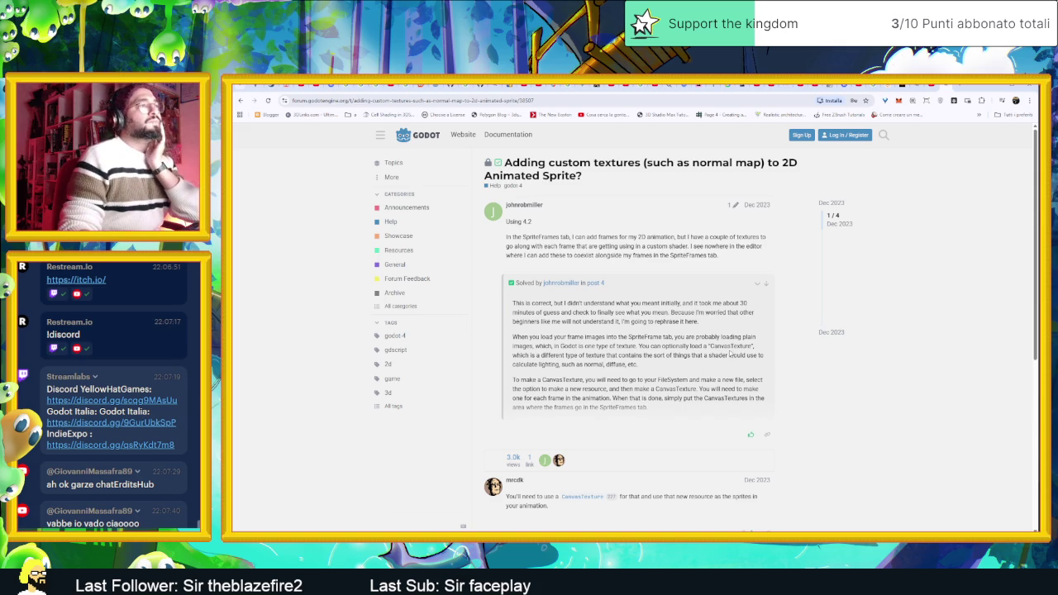
scroll(723, 354, "down", 3)
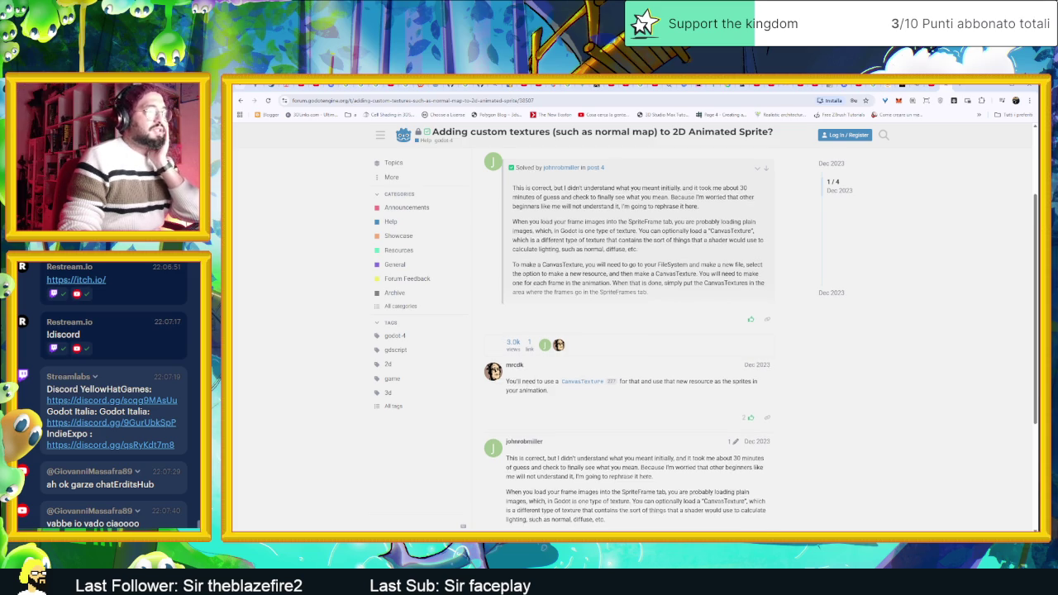
scroll(629, 331, "down", 2)
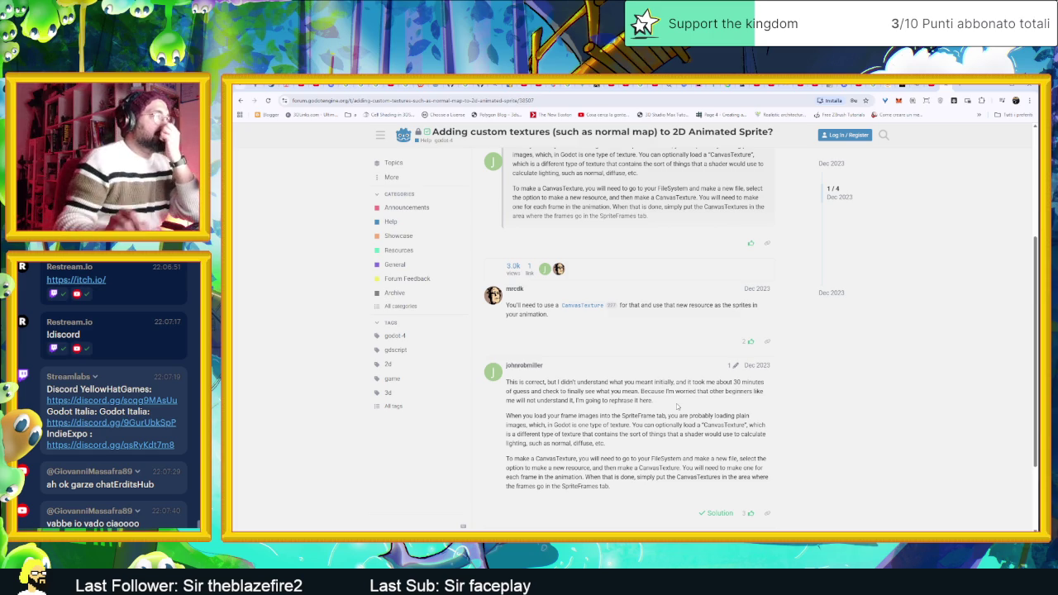
scroll(676, 406, "down", 3)
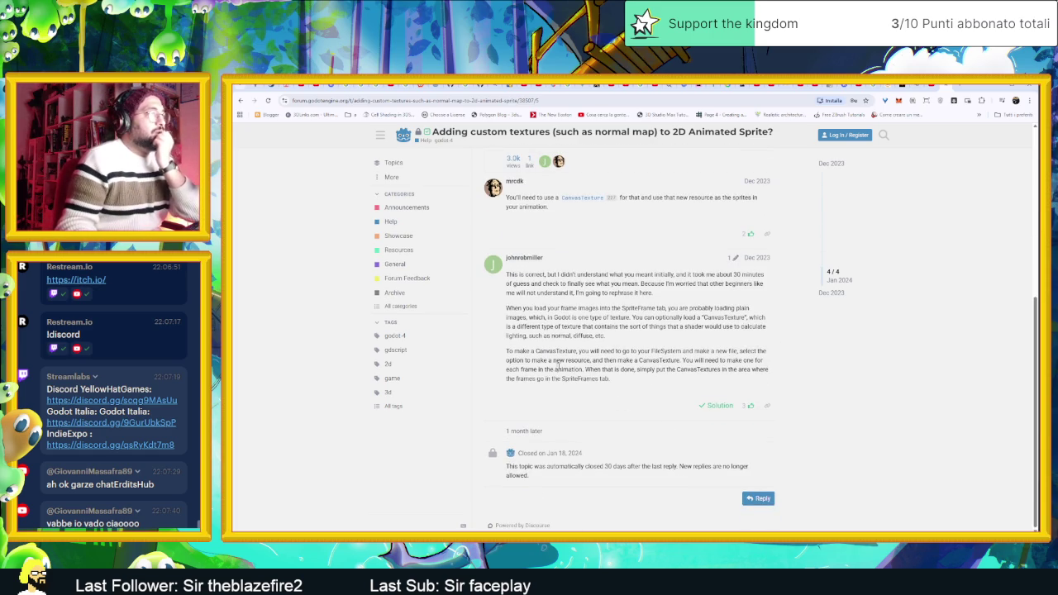
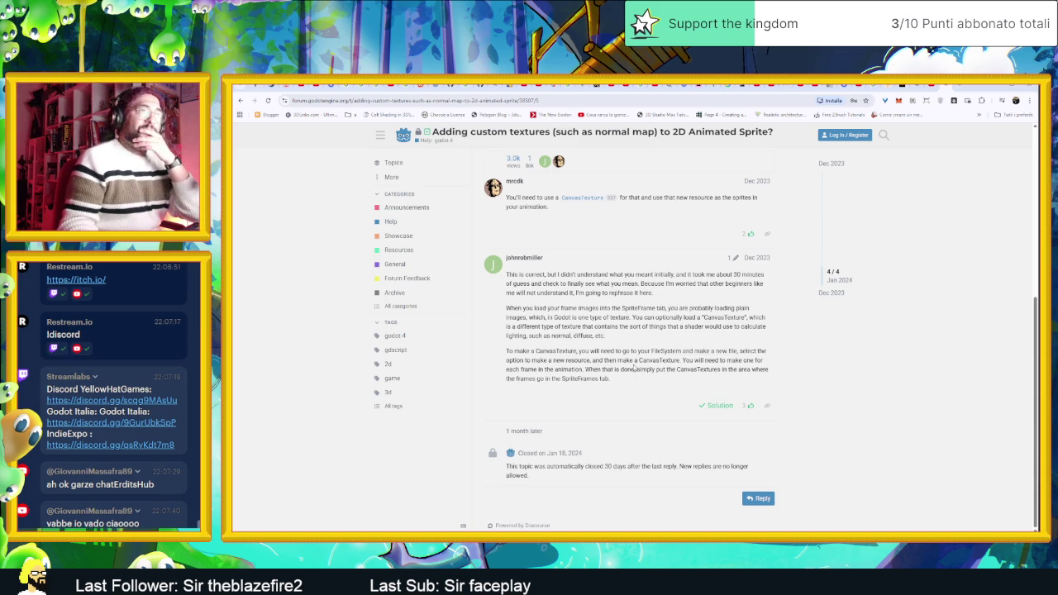
Finish reading the Godot Forum normal-map thread, then return to the door's 13-frame 'open' animation.
scroll(634, 370, "up", 4)
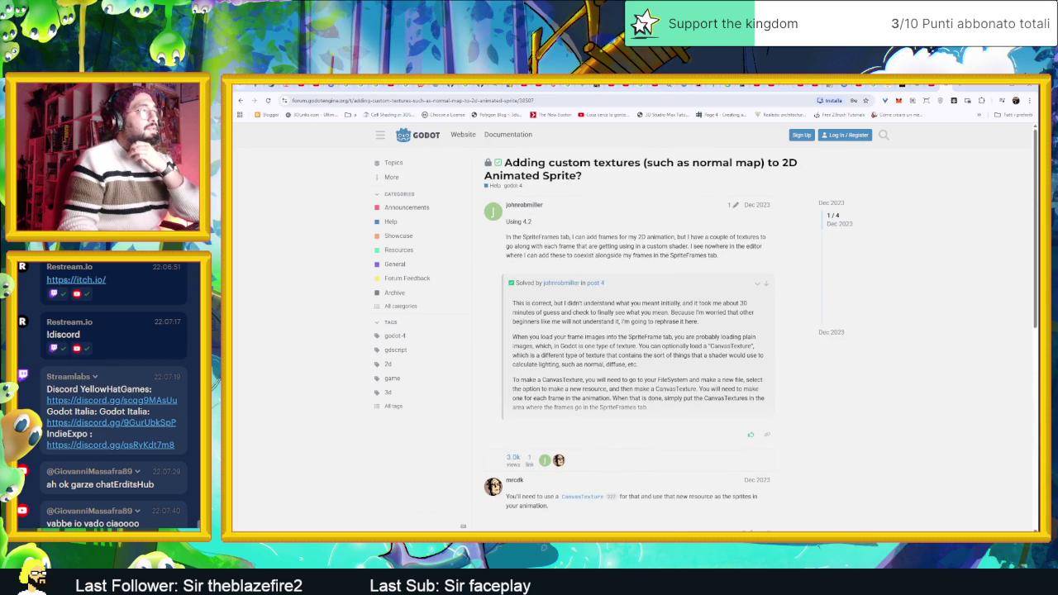
scroll(634, 370, "down", 3)
scroll(633, 368, "down", 1)
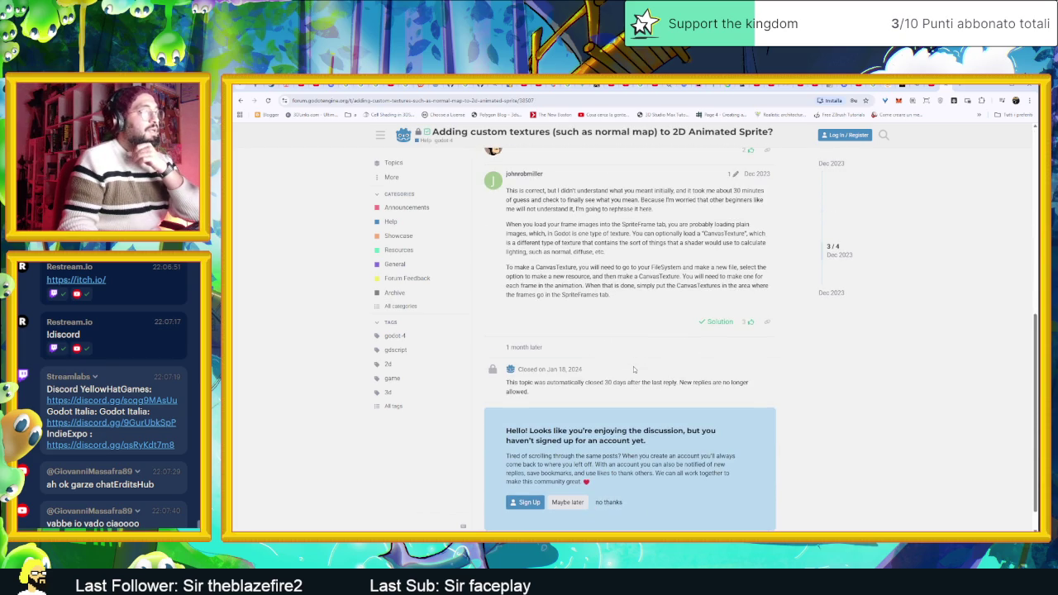
key("alt+Left")
key("alt+Tab")
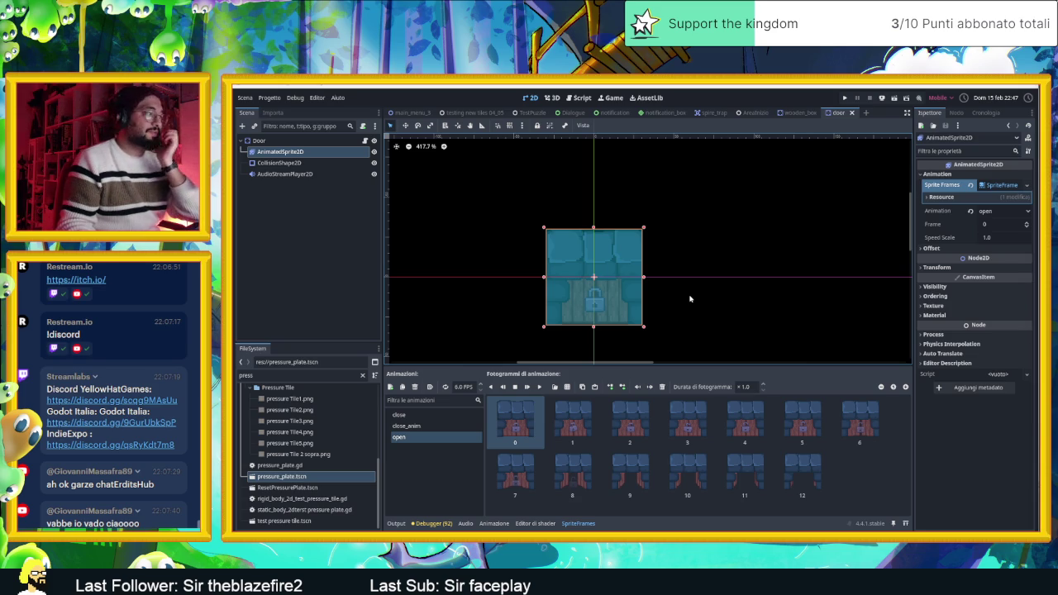
Inspect the door's 'close' animation and its Sprite Frames resource options without changing anything.
left_click(395, 415)
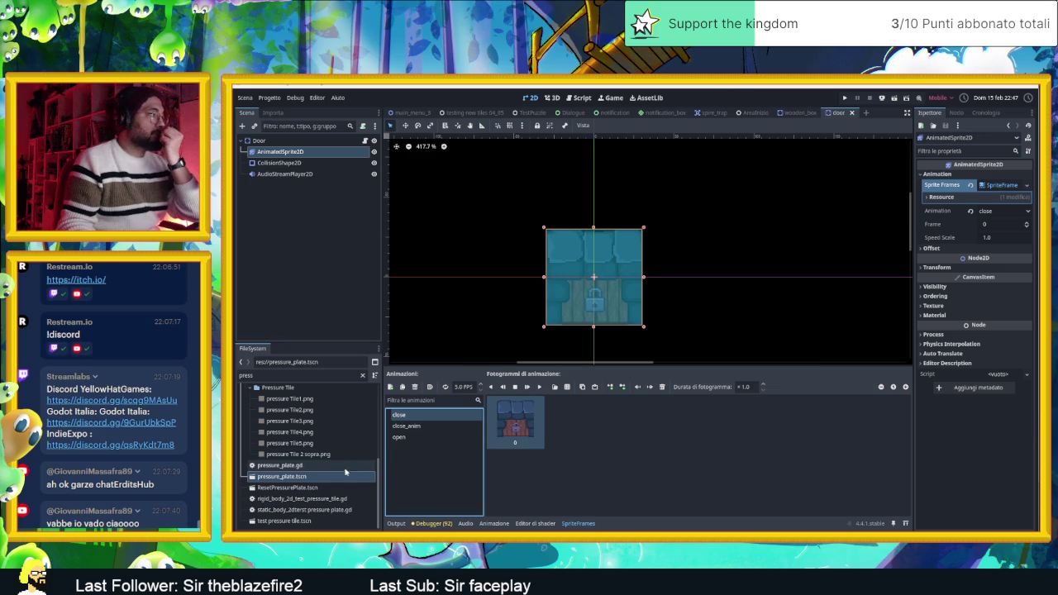
left_click(286, 153)
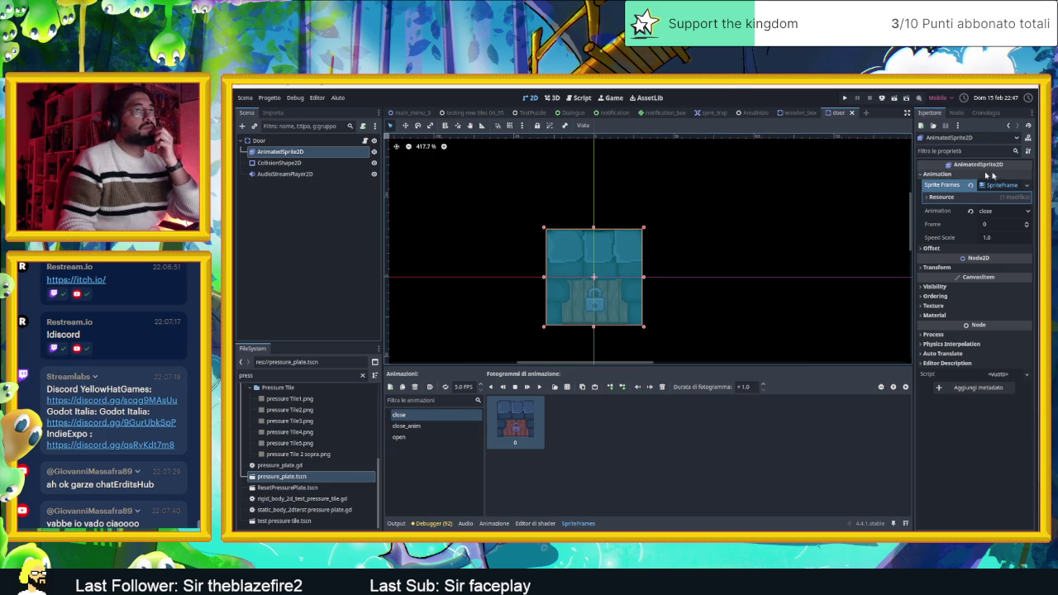
left_click(1028, 185)
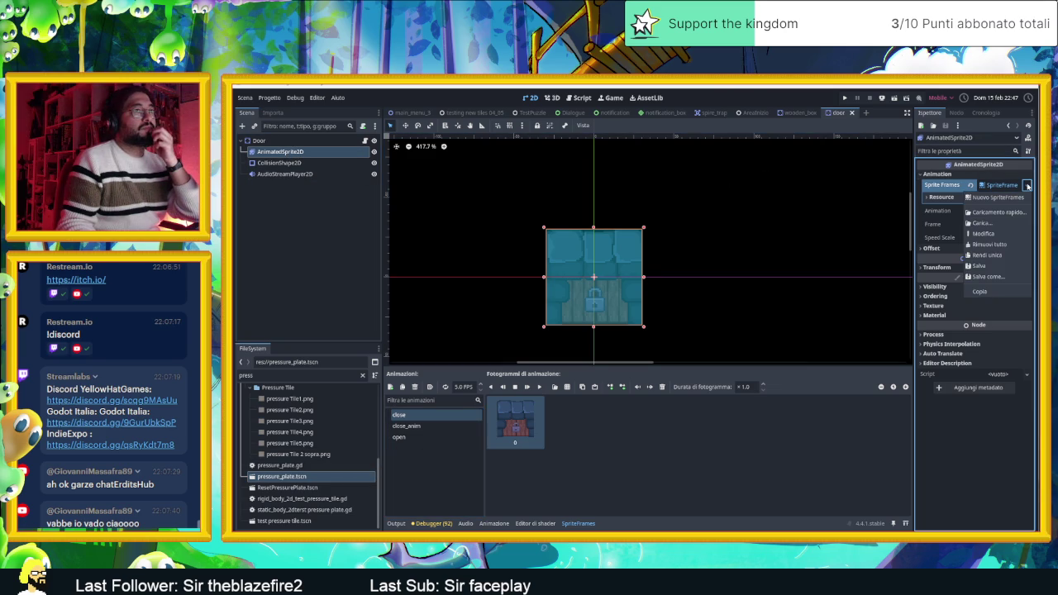
left_click(1028, 185)
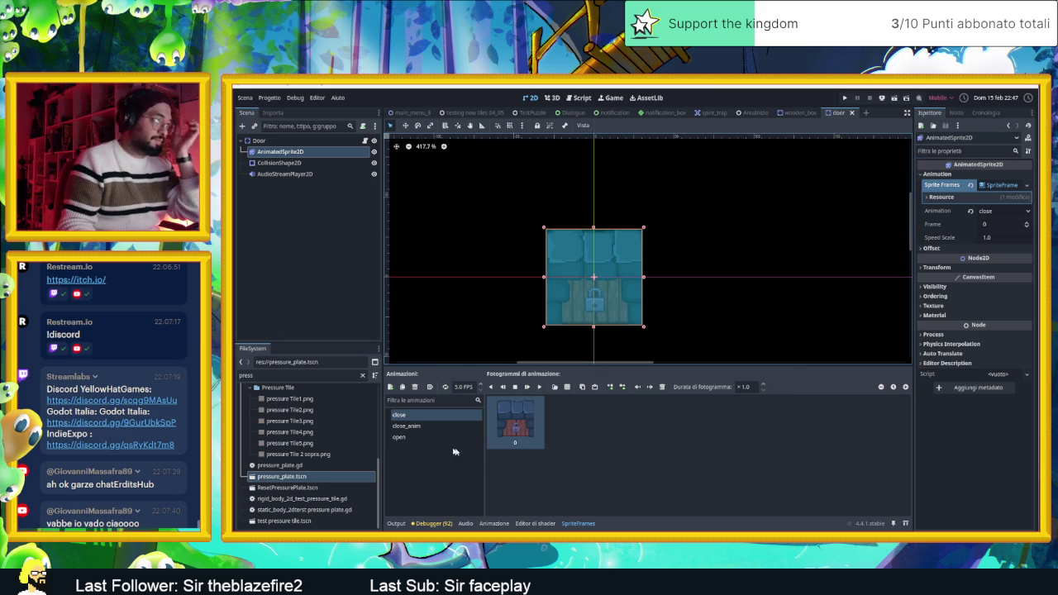
Compare the 13-frame 'open', 'close_anim' and single-frame 'close' animations, then go to the Reddit thread.
left_click(399, 436)
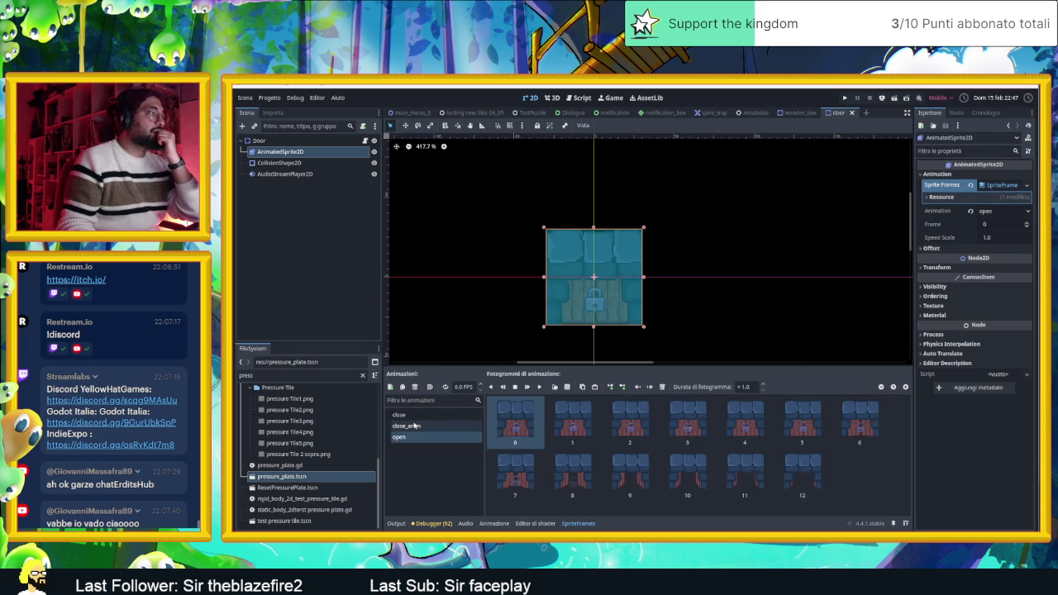
left_click(415, 426)
left_click(415, 415)
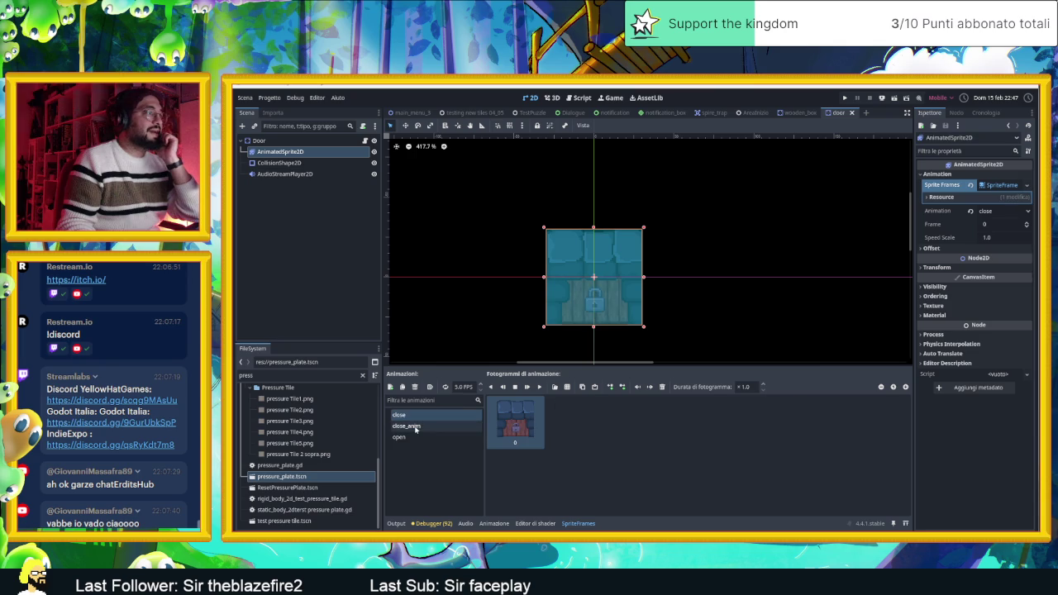
left_click(415, 426)
left_click(416, 437)
left_click(415, 427)
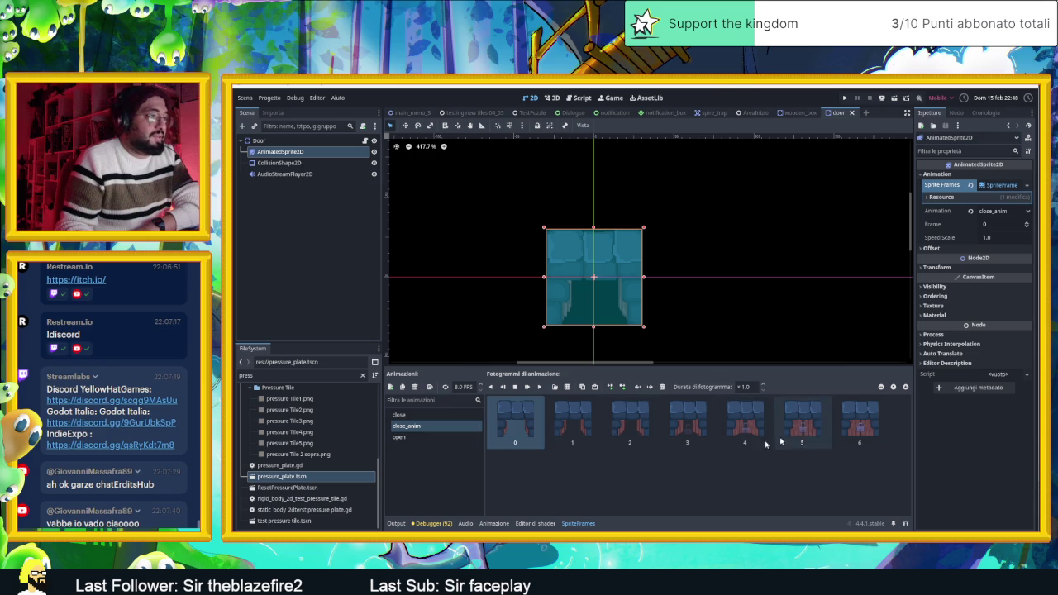
left_click(401, 415)
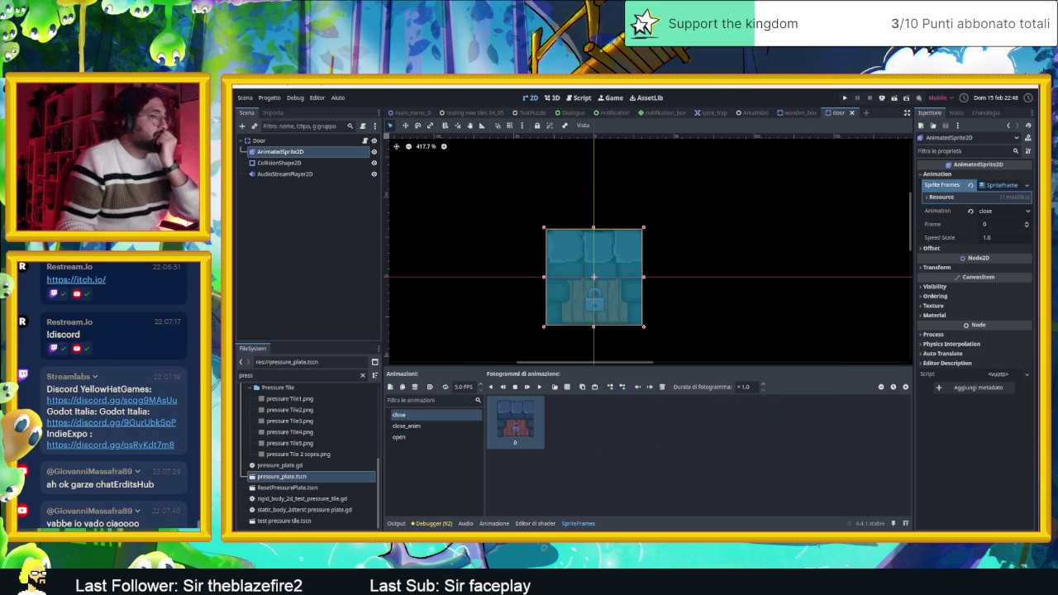
key("alt+Tab")
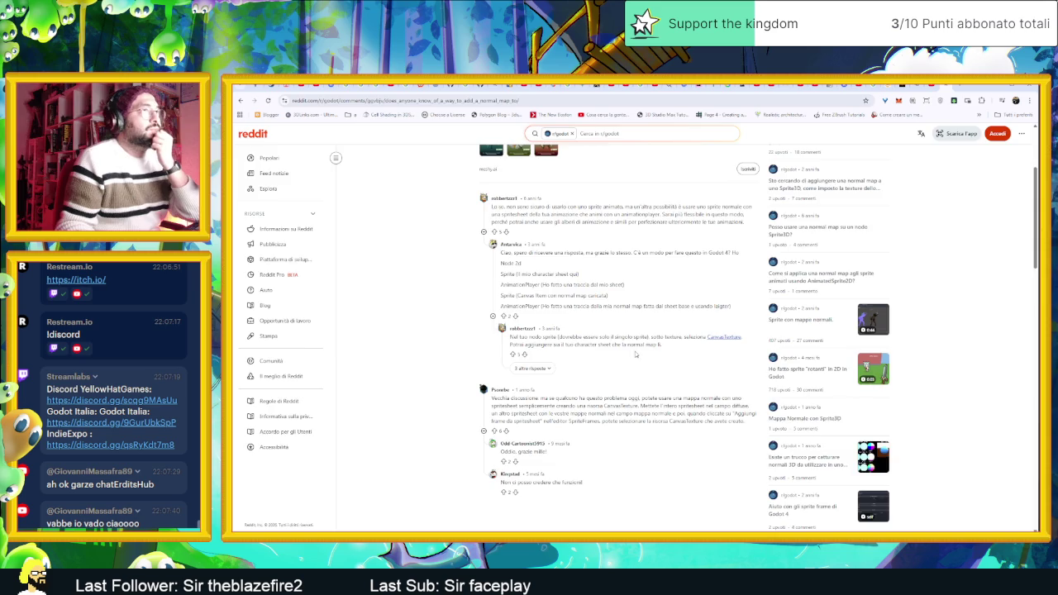
From the Google results, open the Godot Docs 2D sprite animation page.
key("alt+Left")
scroll(579, 380, "down", 2)
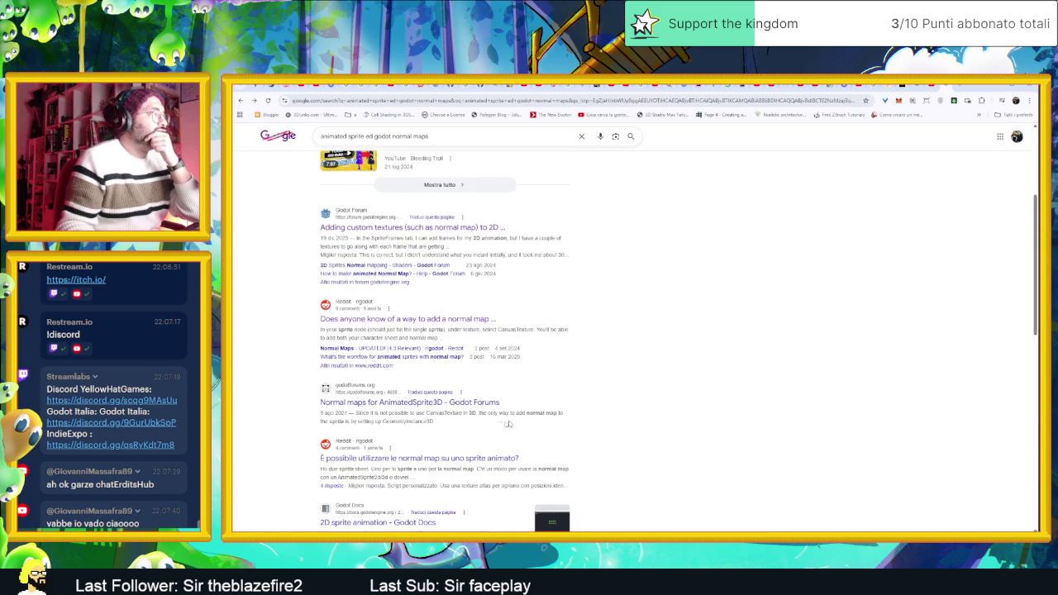
scroll(570, 410, "down", 2)
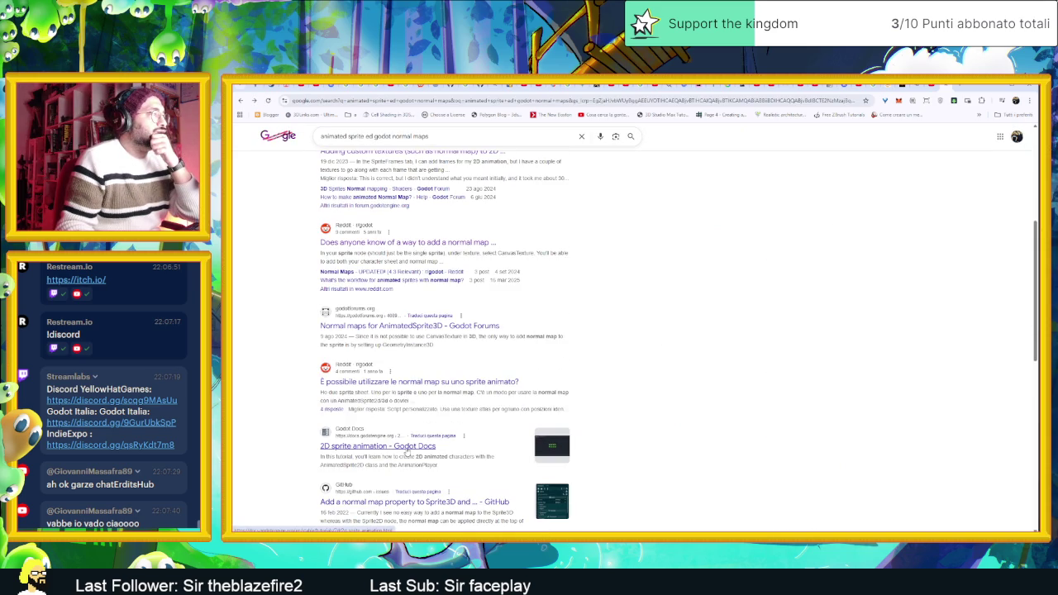
left_click(406, 451)
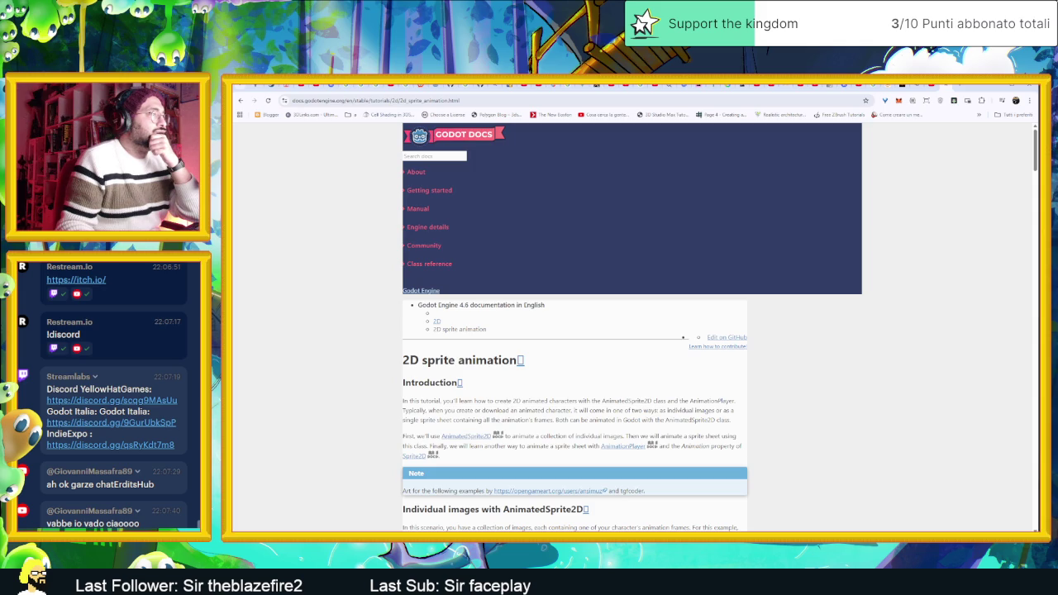
Read the 2D sprite animation tutorial to the bottom, then return to the Google results.
scroll(358, 416, "down", 5)
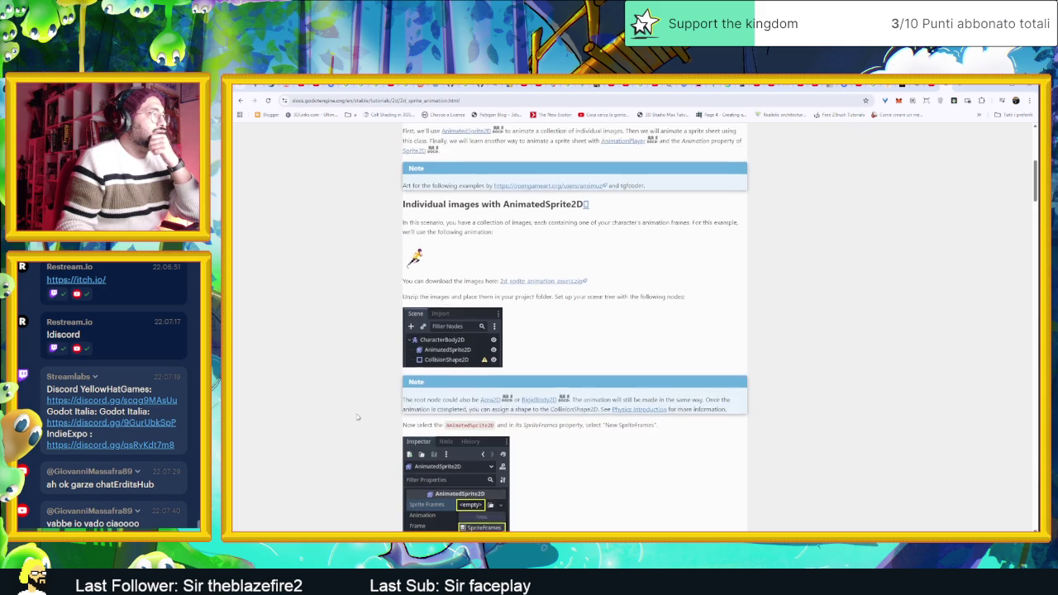
scroll(358, 417, "down", 3)
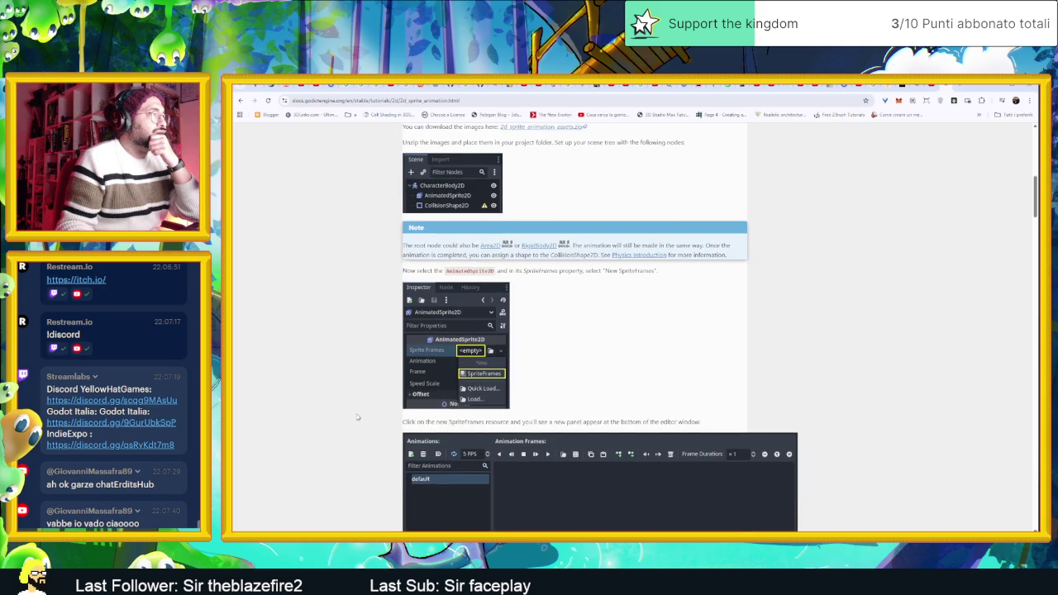
scroll(357, 417, "down", 5)
scroll(358, 417, "down", 10)
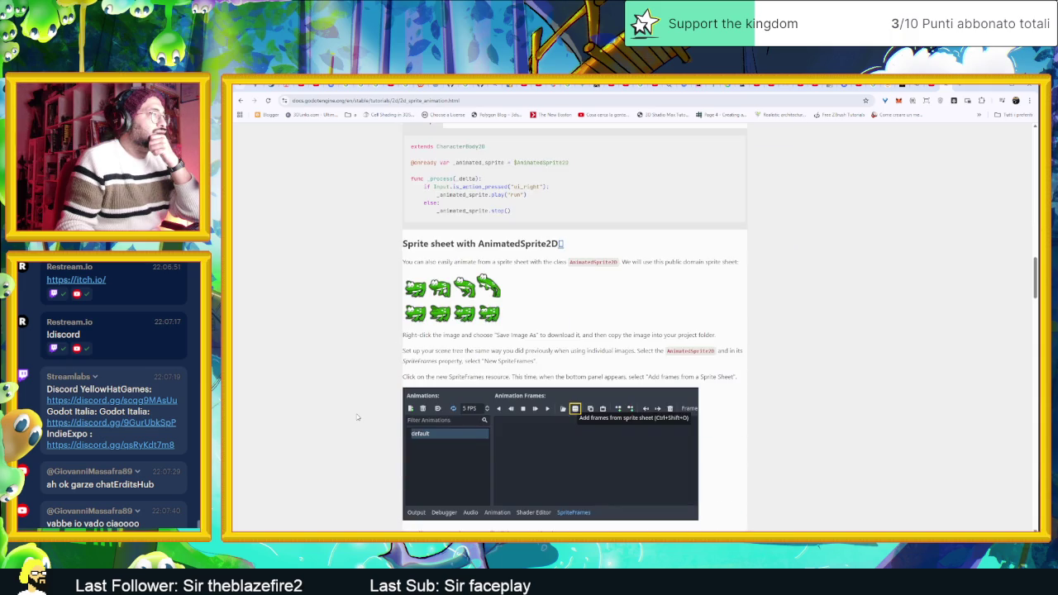
scroll(357, 416, "down", 12)
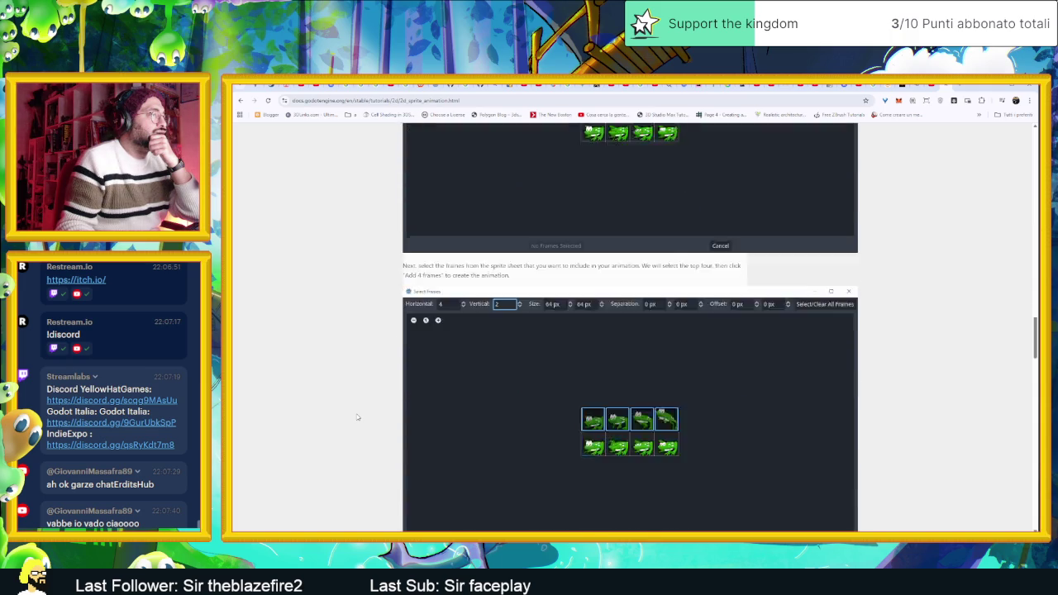
scroll(357, 417, "down", 15)
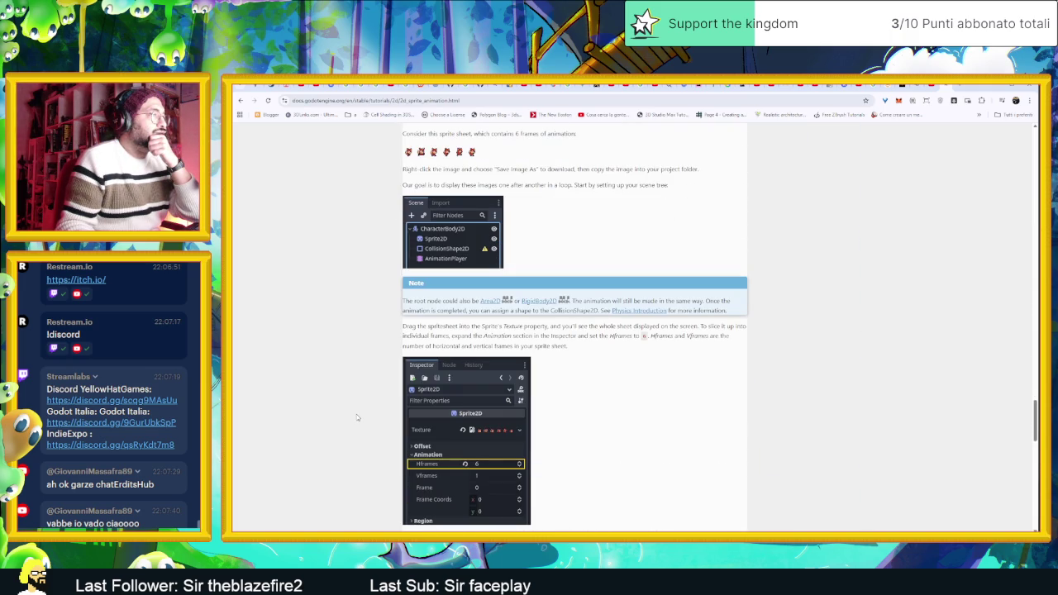
scroll(357, 414, "down", 2)
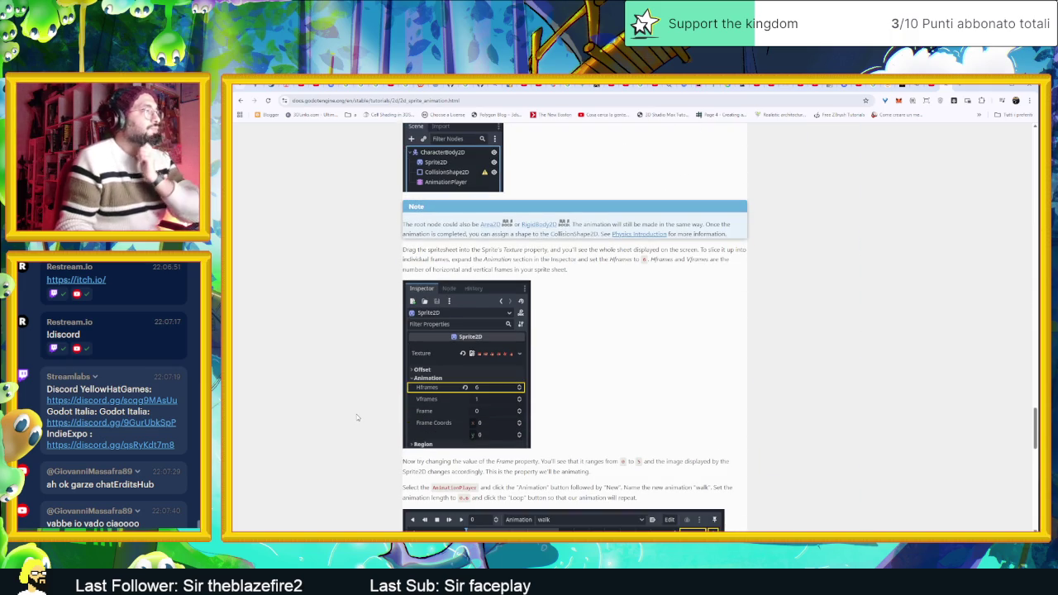
scroll(357, 414, "up", 3)
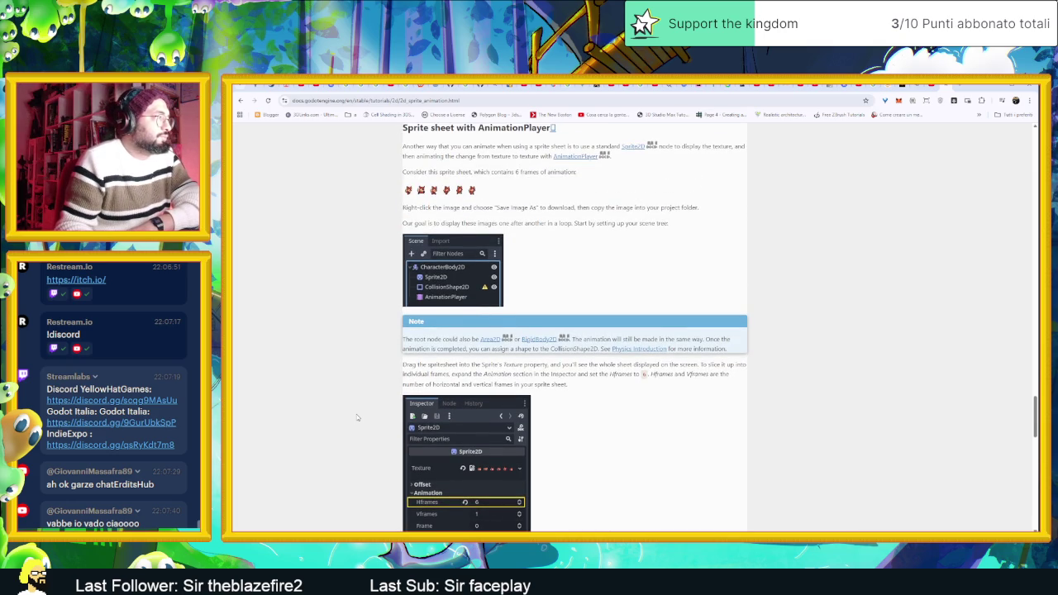
scroll(357, 417, "down", 1)
scroll(358, 419, "down", 1)
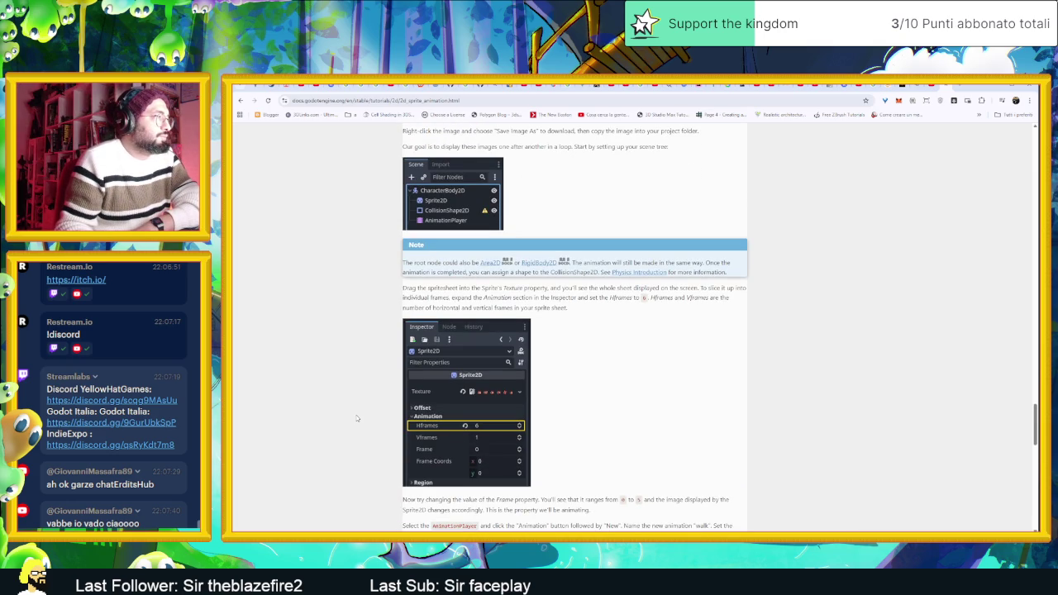
scroll(357, 418, "down", 1)
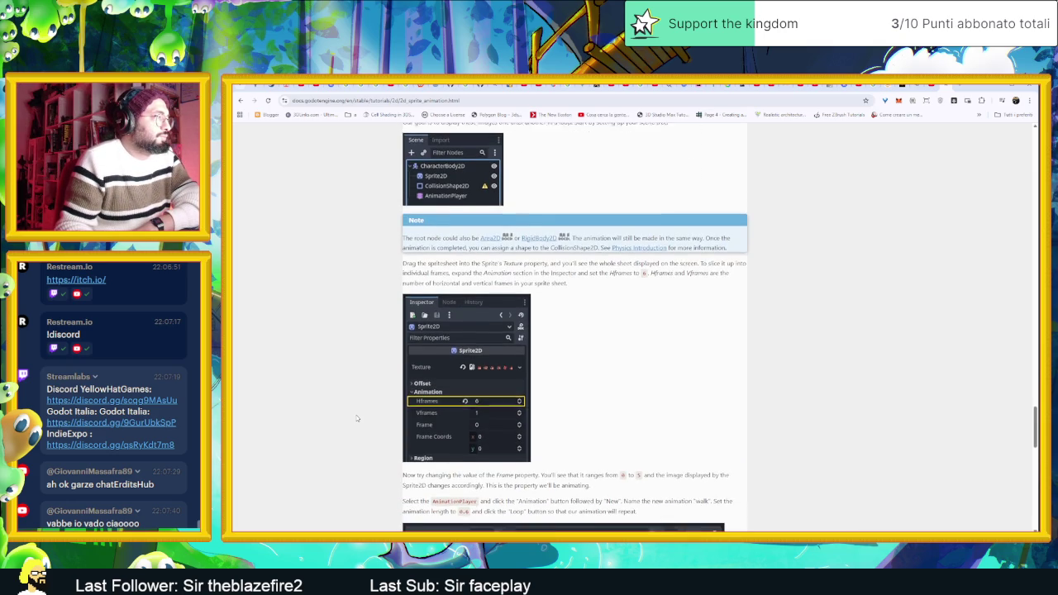
scroll(357, 418, "down", 4)
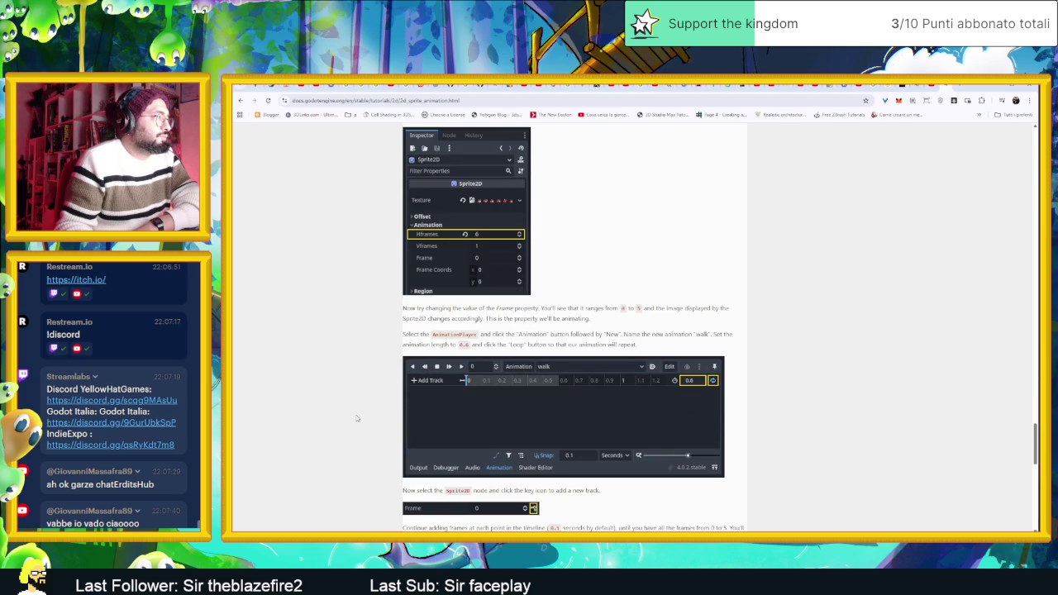
scroll(357, 419, "down", 4)
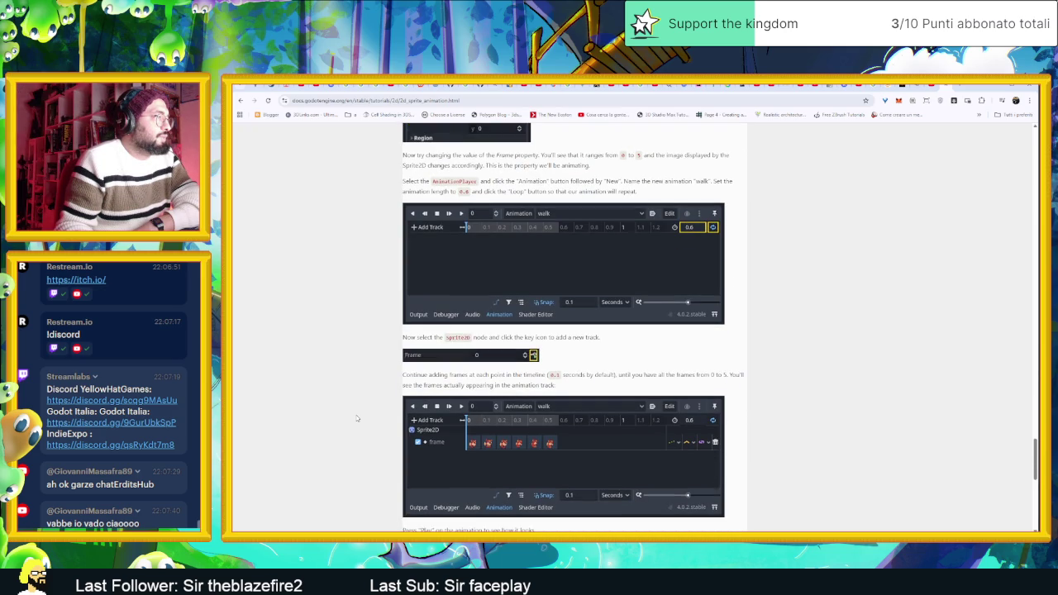
scroll(357, 419, "down", 1)
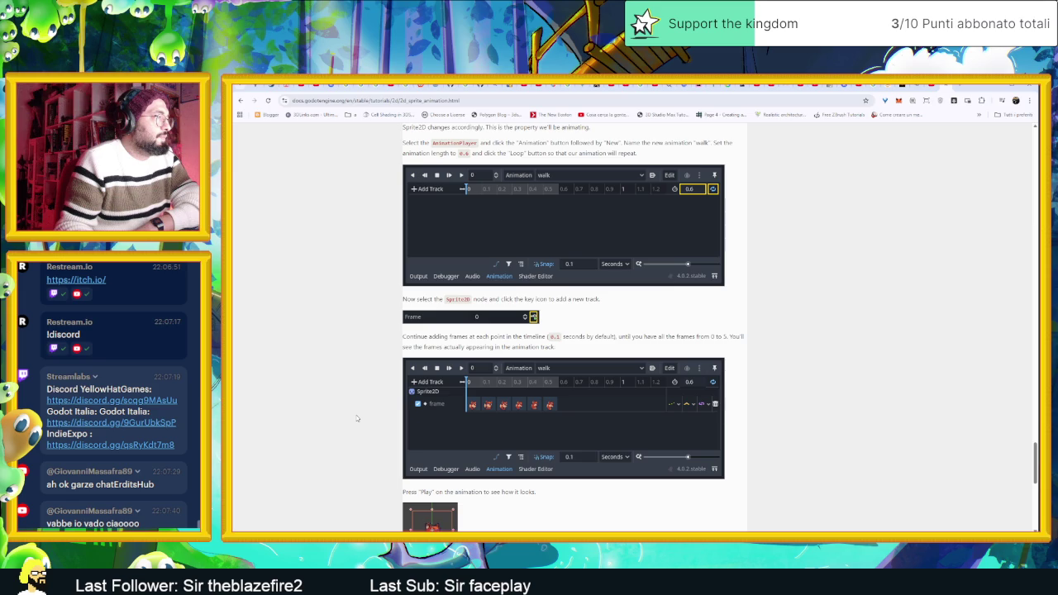
scroll(357, 419, "down", 6)
scroll(357, 418, "down", 6)
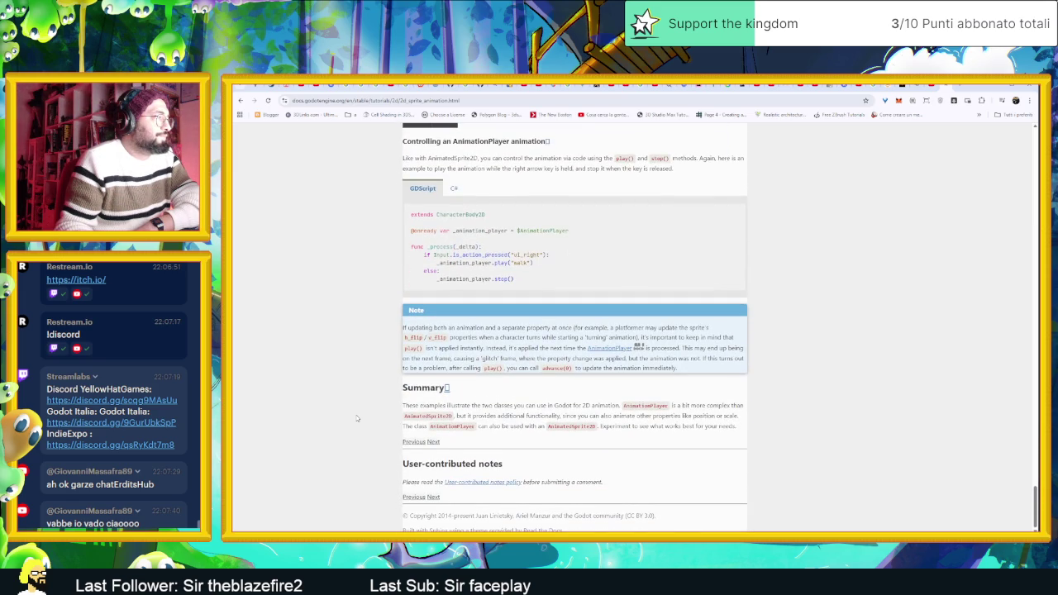
key("alt+Left")
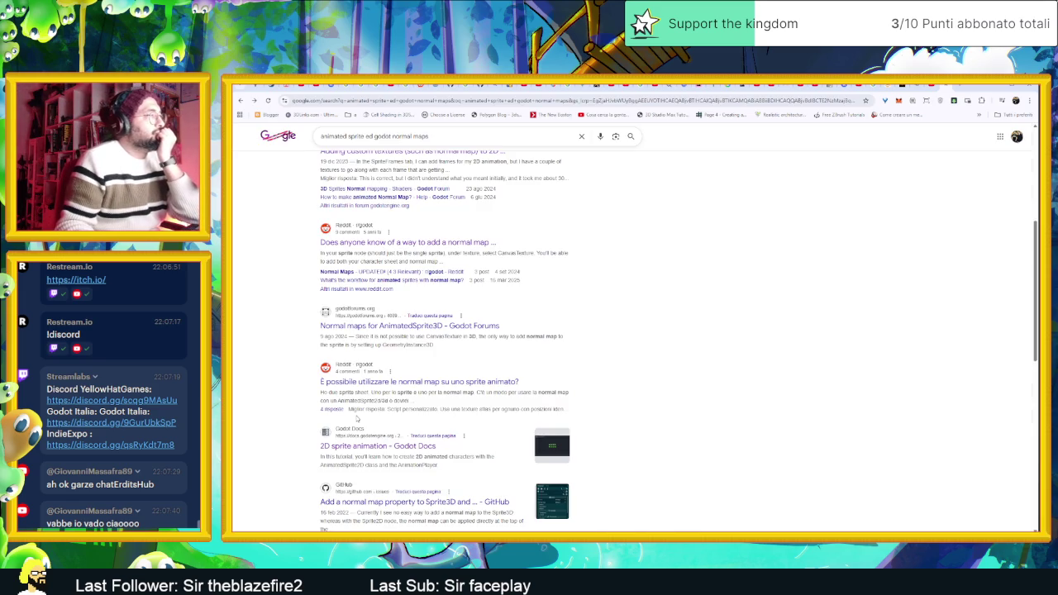
Skim the Reddit r/godot thread on normal maps for animated sprites, then return to Google.
left_click(480, 385)
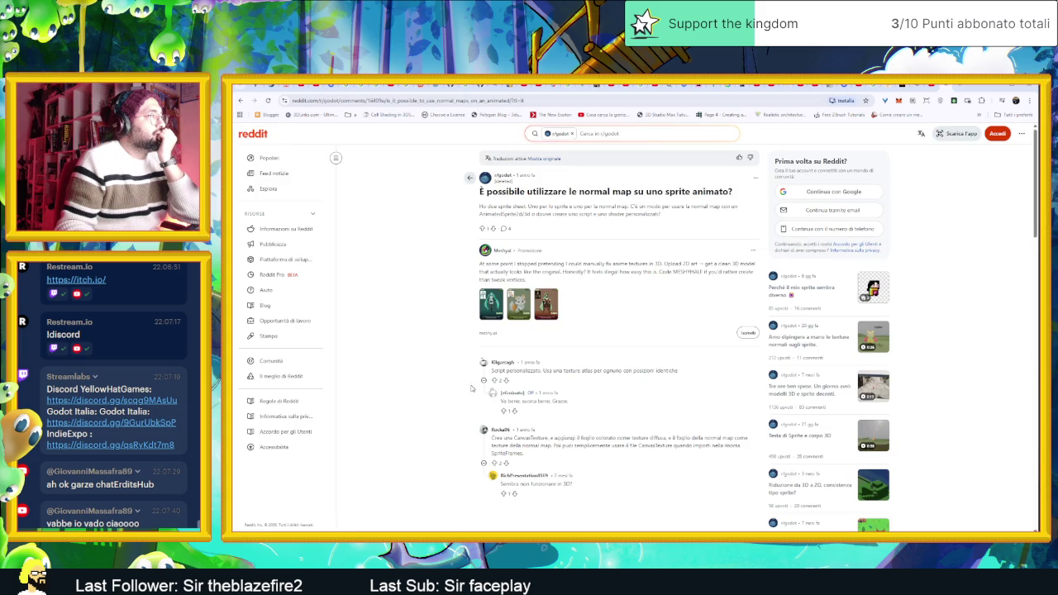
scroll(423, 396, "down", 2)
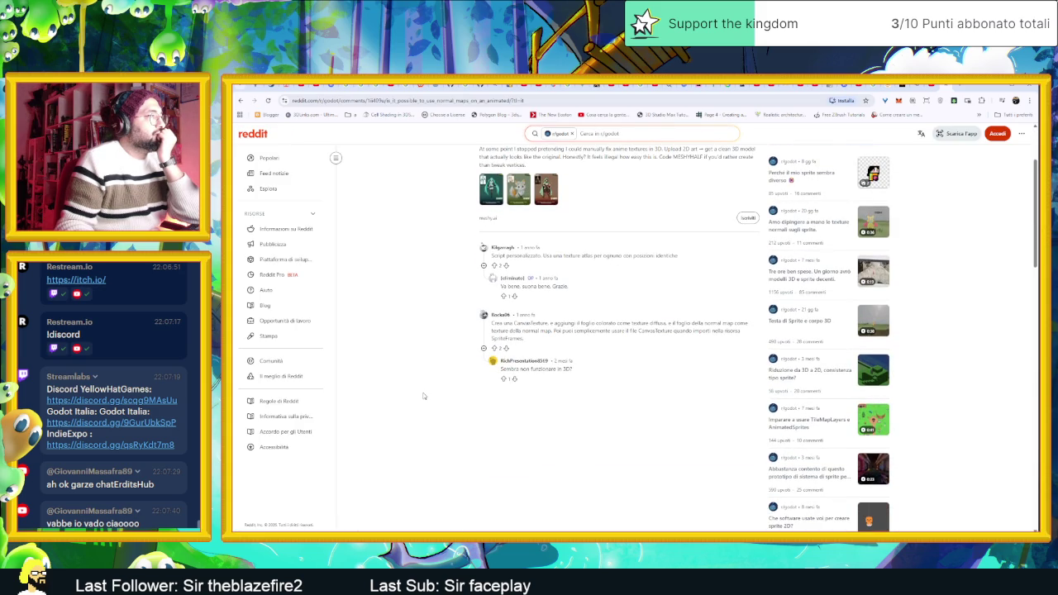
scroll(423, 396, "down", 1)
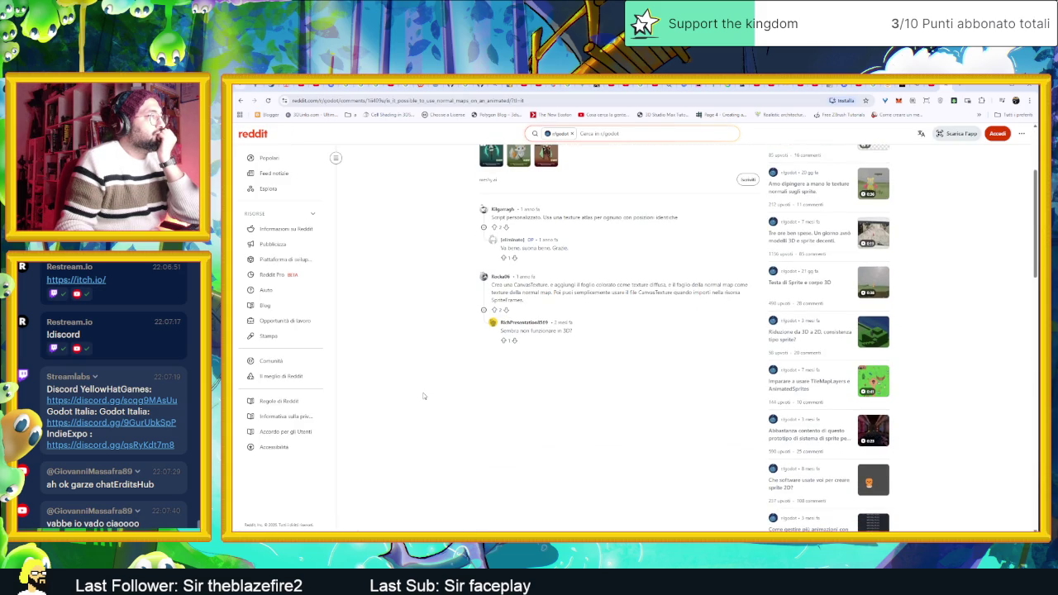
key("alt+Left")
Preview the 'Sprite with Normal Maps' image result in Google Images.
scroll(422, 414, "down", 3)
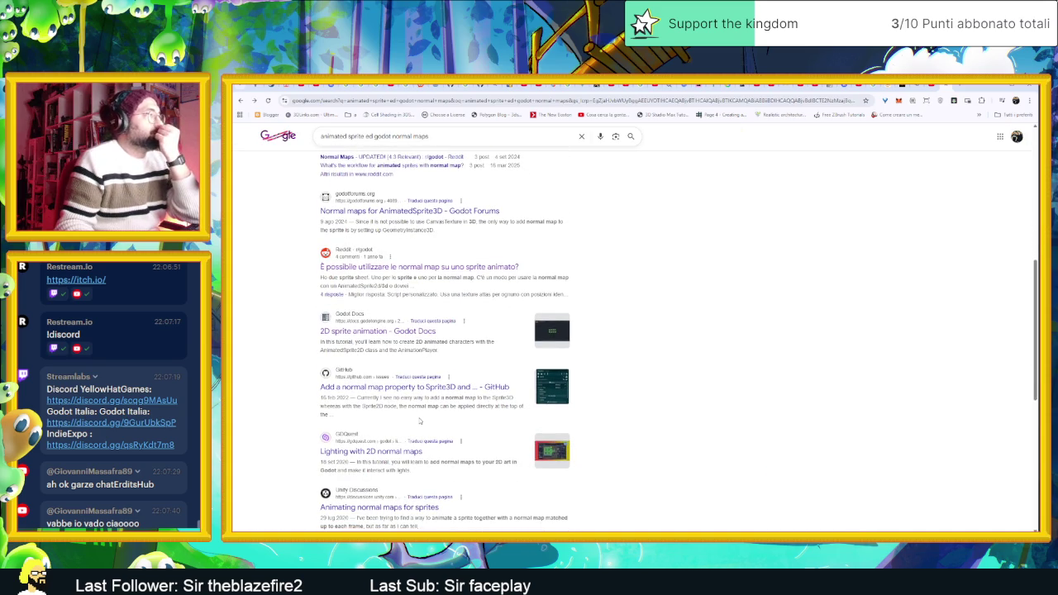
scroll(419, 420, "down", 1)
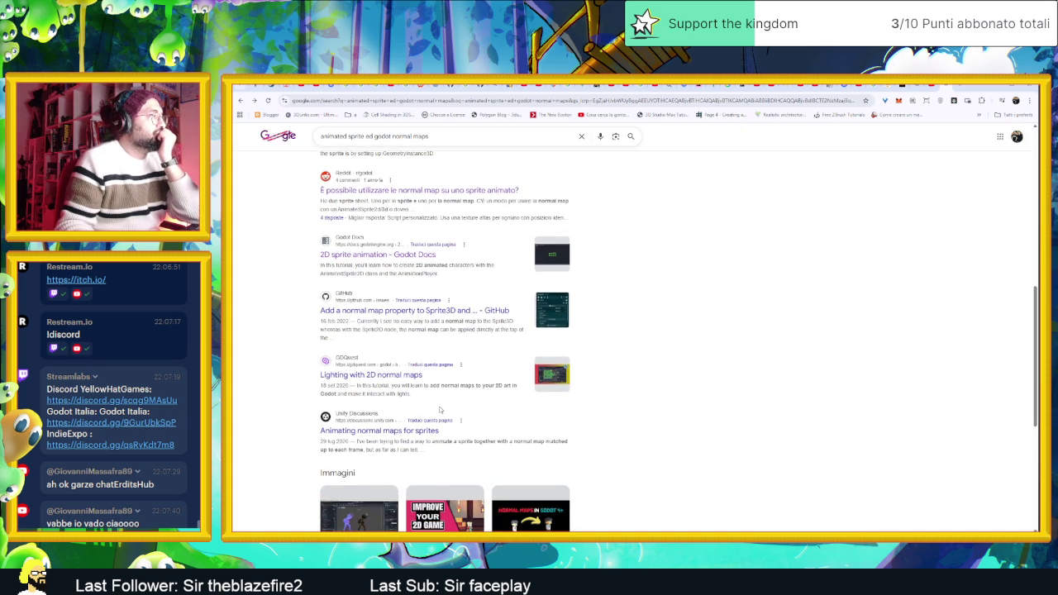
scroll(430, 413, "down", 2)
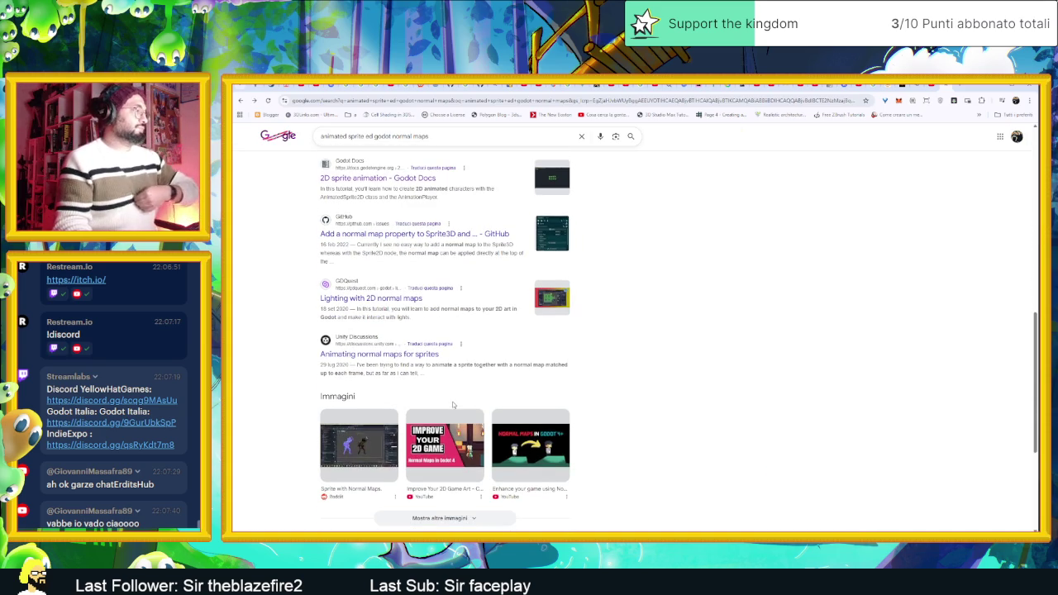
left_click(362, 445)
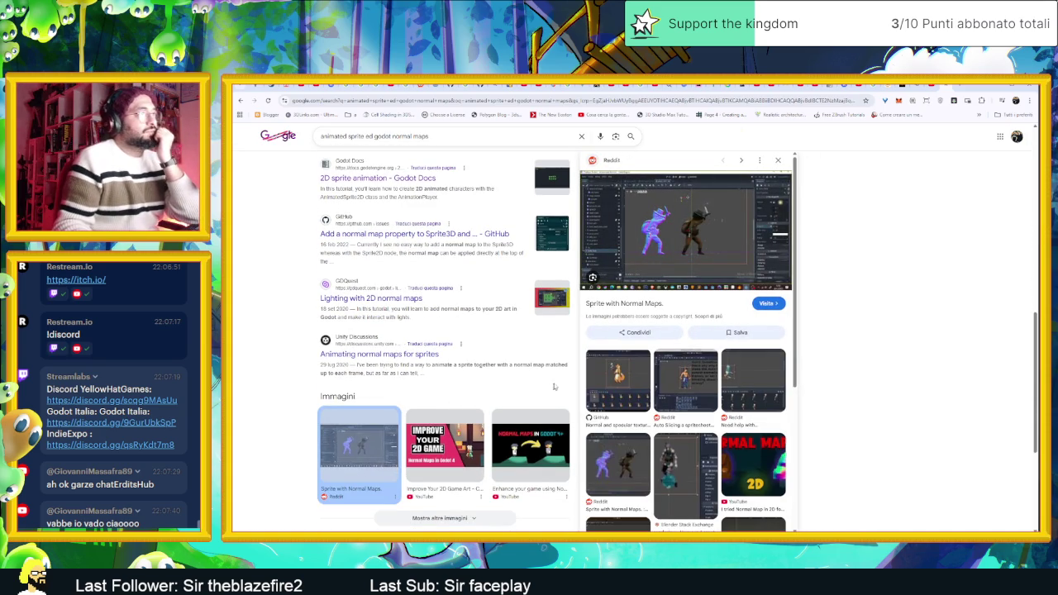
Visit the Reddit post 'Sprite with normal maps' and view its animated GIF at full size.
left_click(765, 302)
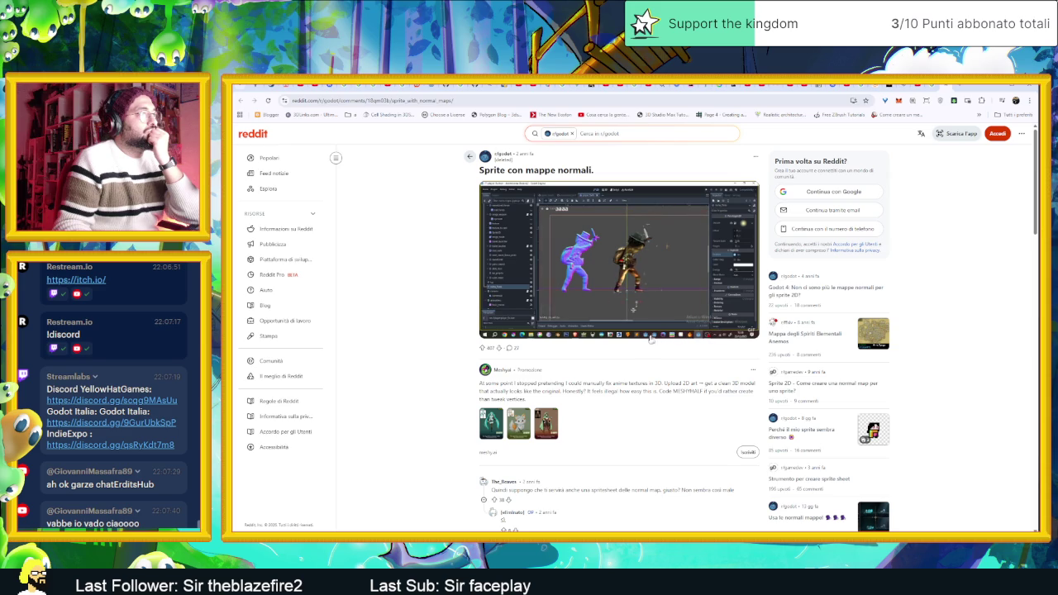
scroll(624, 461, "down", 1)
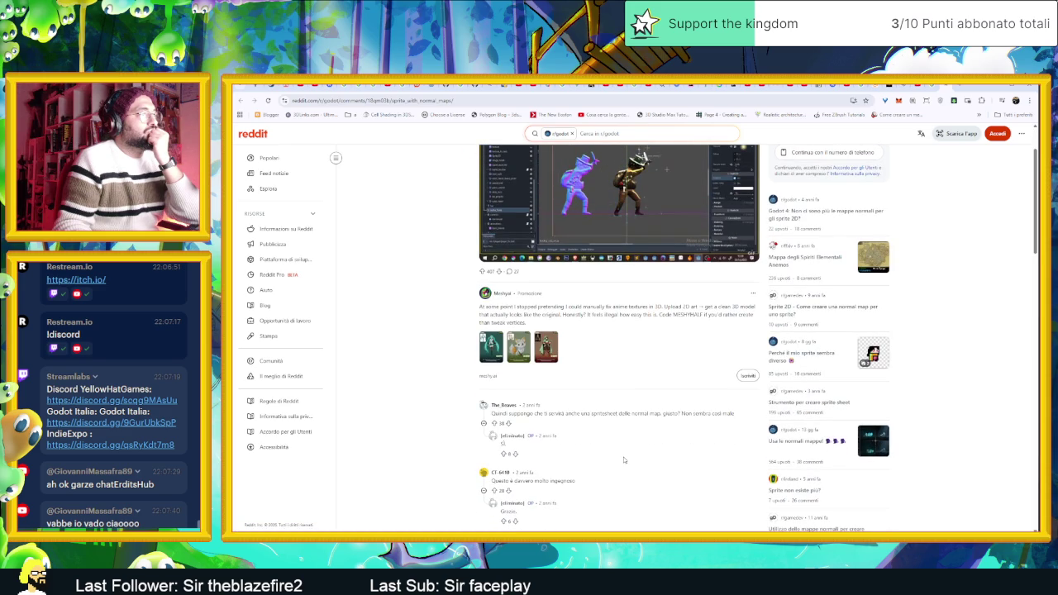
scroll(645, 347, "up", 1)
left_click(644, 334)
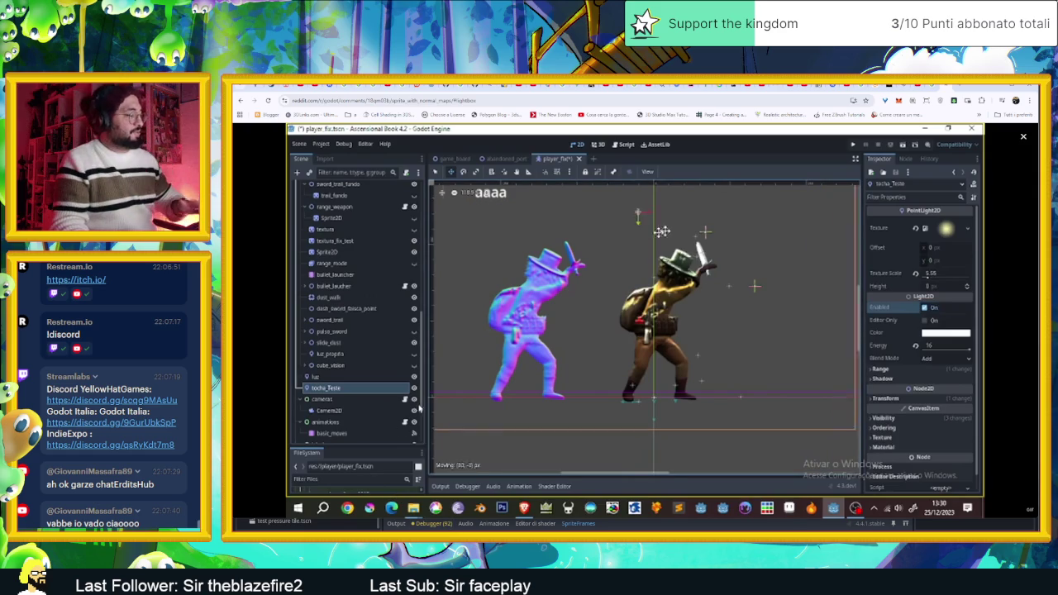
key("Escape")
Read through the post's comment thread.
scroll(401, 440, "down", 5)
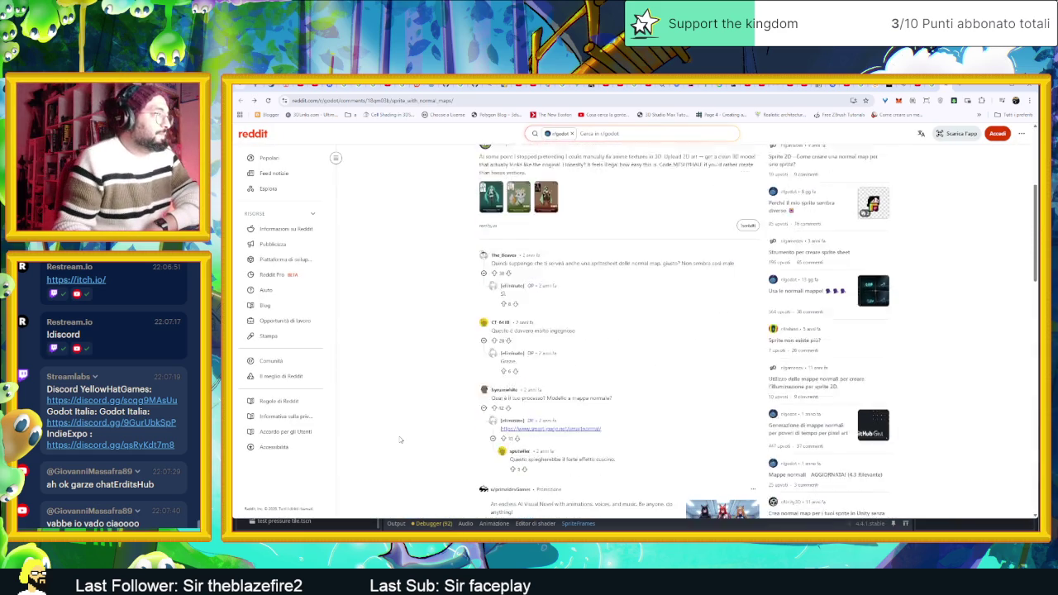
scroll(401, 439, "down", 3)
scroll(400, 440, "down", 10)
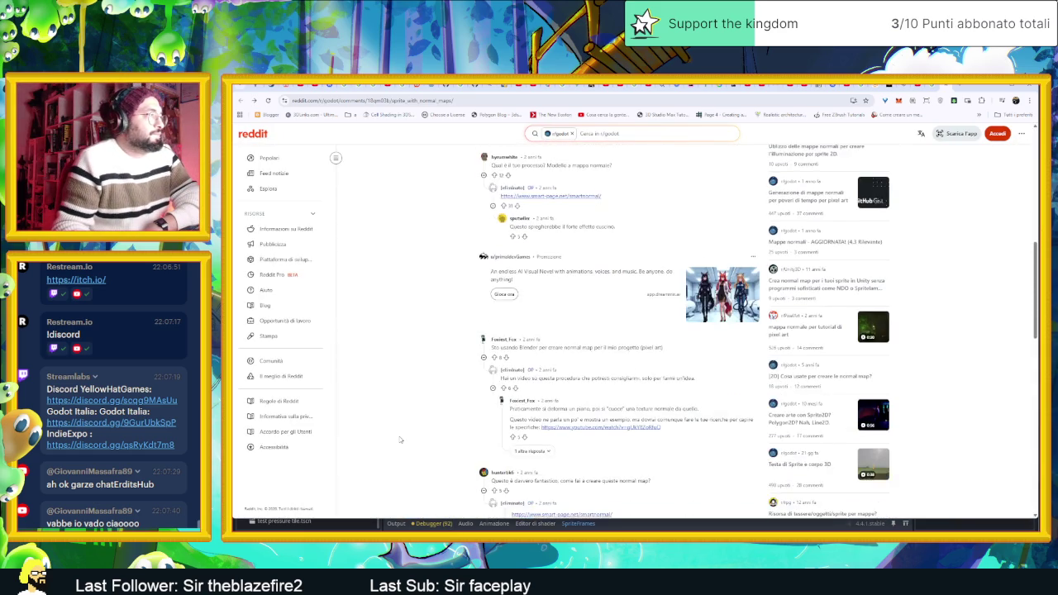
scroll(396, 444, "down", 8)
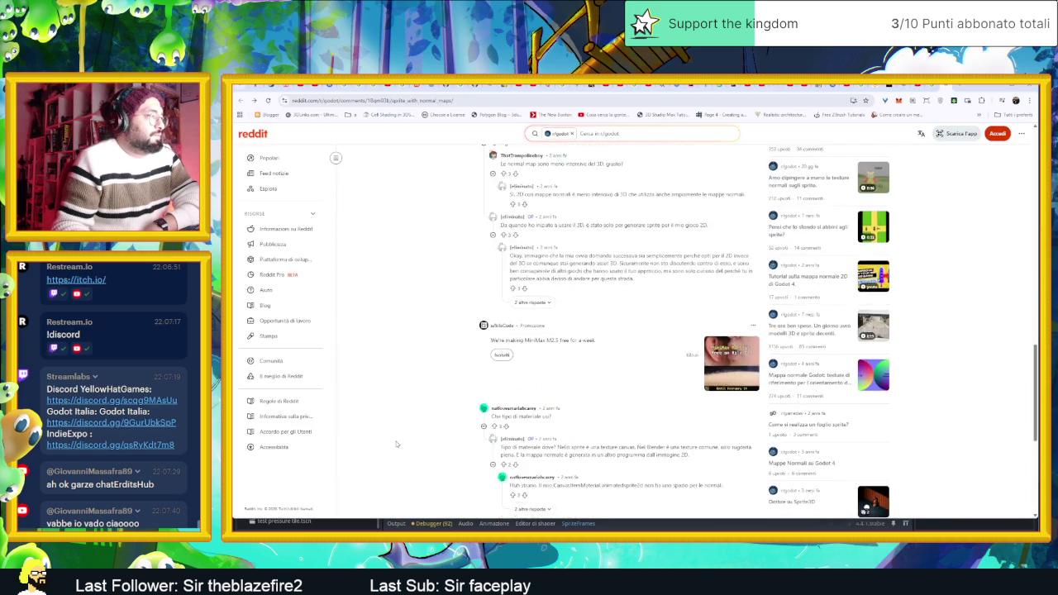